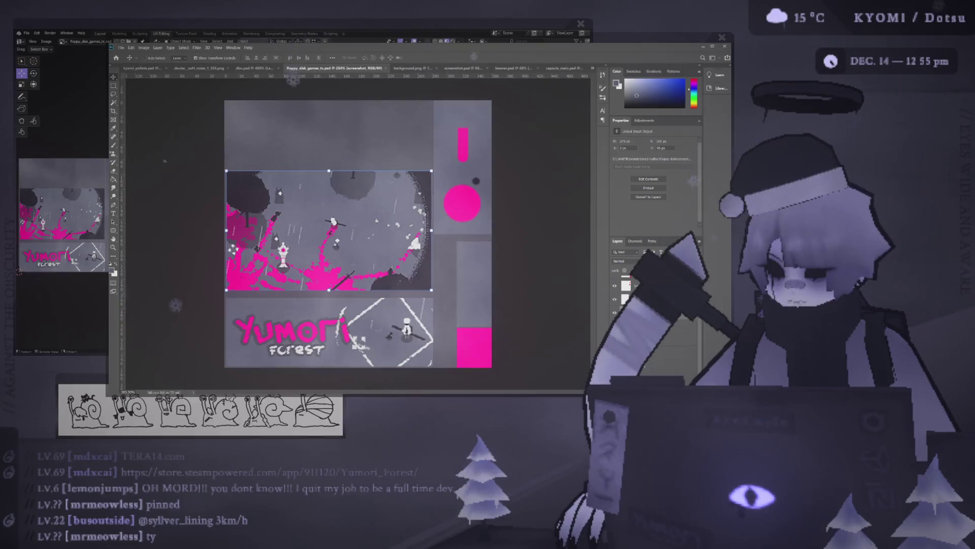
Step: Step through texture layers Layer 3 and Layer 1, previewing the texture on the 3D floppy disk
left_click(681, 326, "shift")
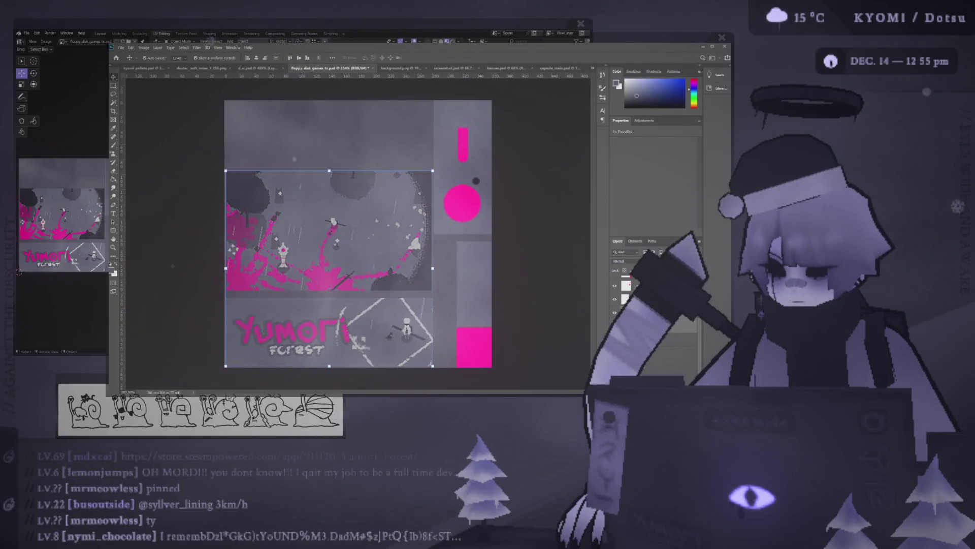
left_click(90, 242)
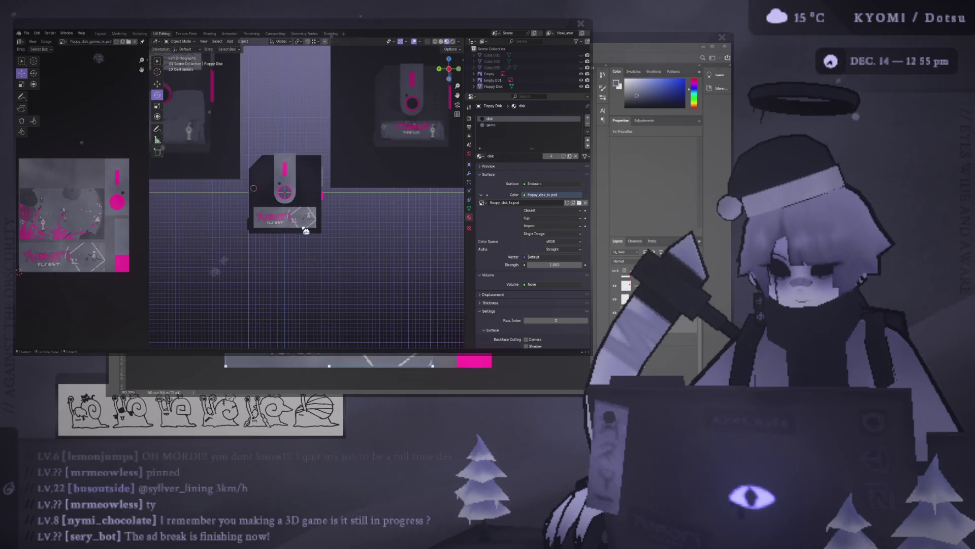
key("alt+Tab")
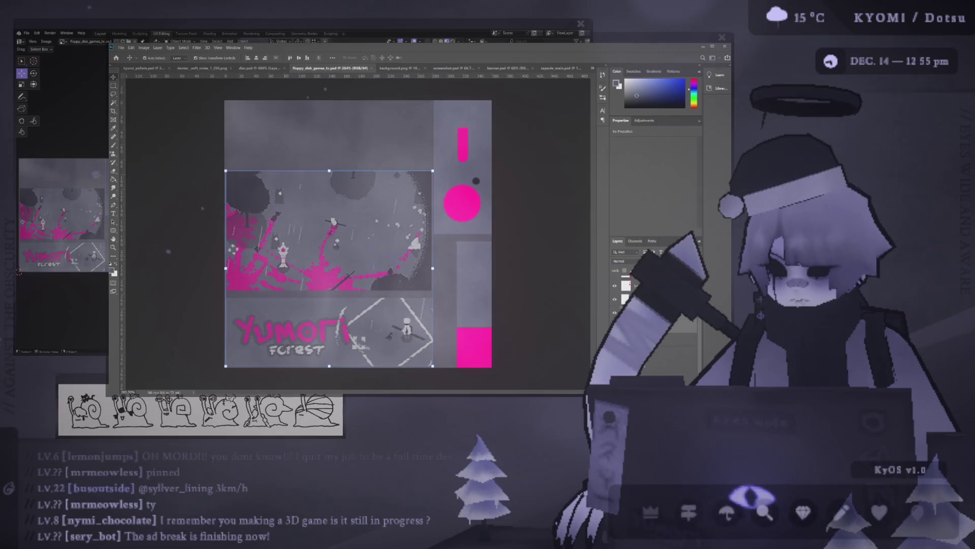
left_click(640, 285)
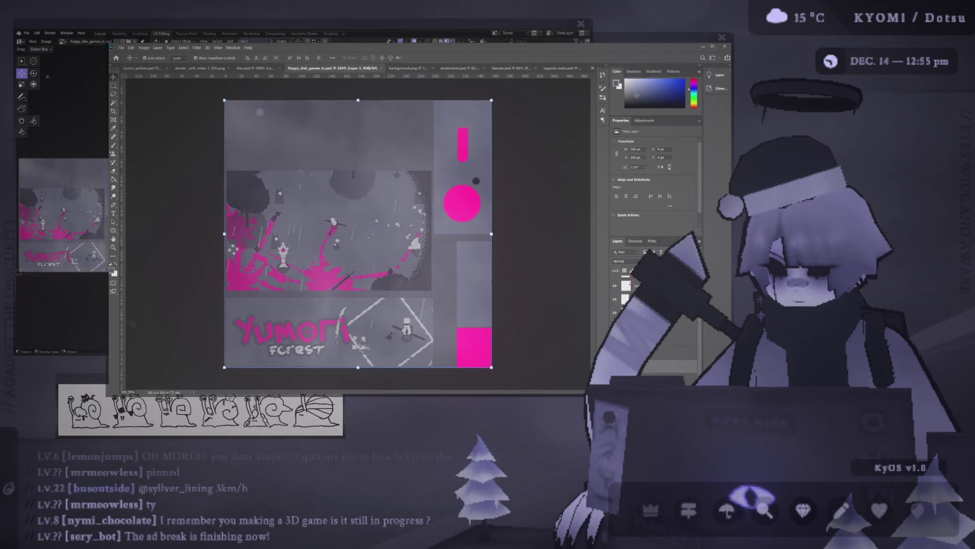
left_click(644, 369)
key("h")
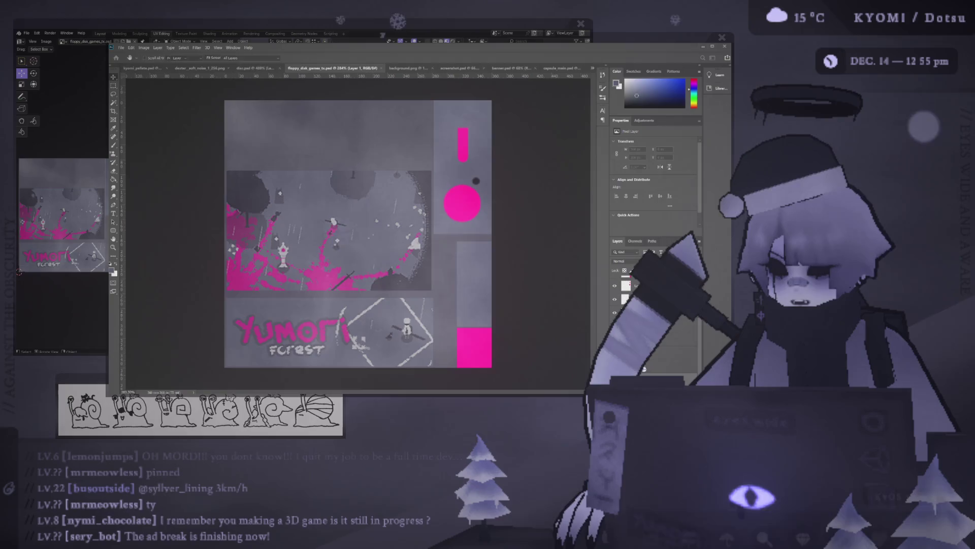
key("v")
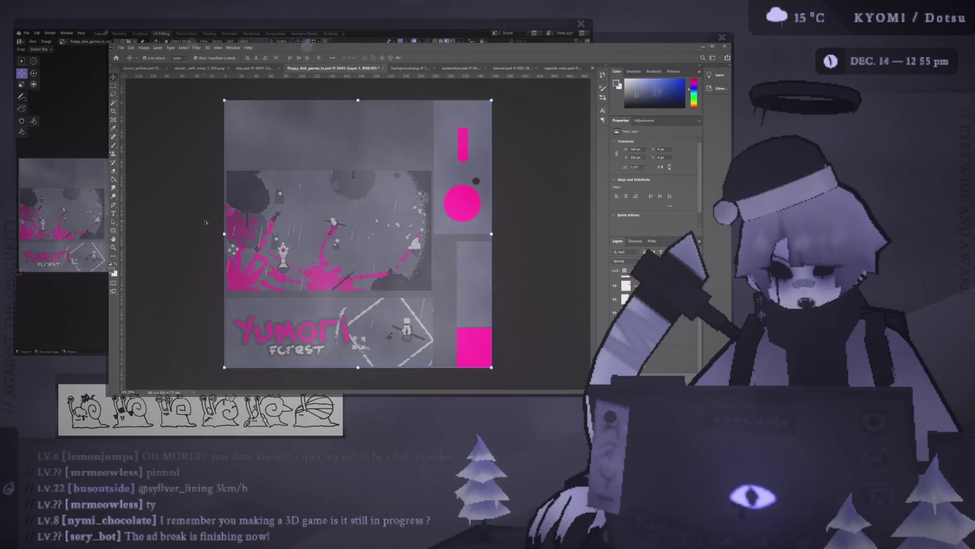
scroll(283, 233, "up", 2, "alt")
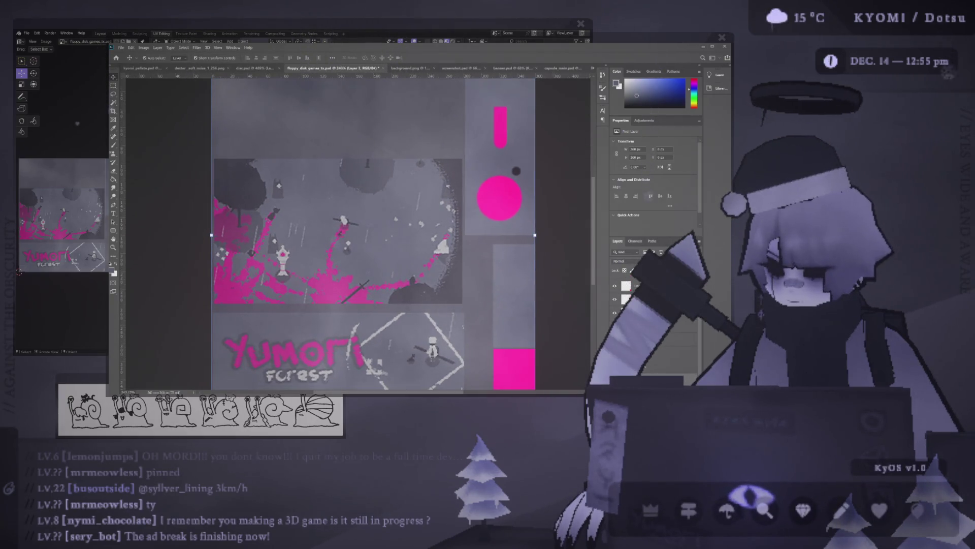
key("alt+Tab")
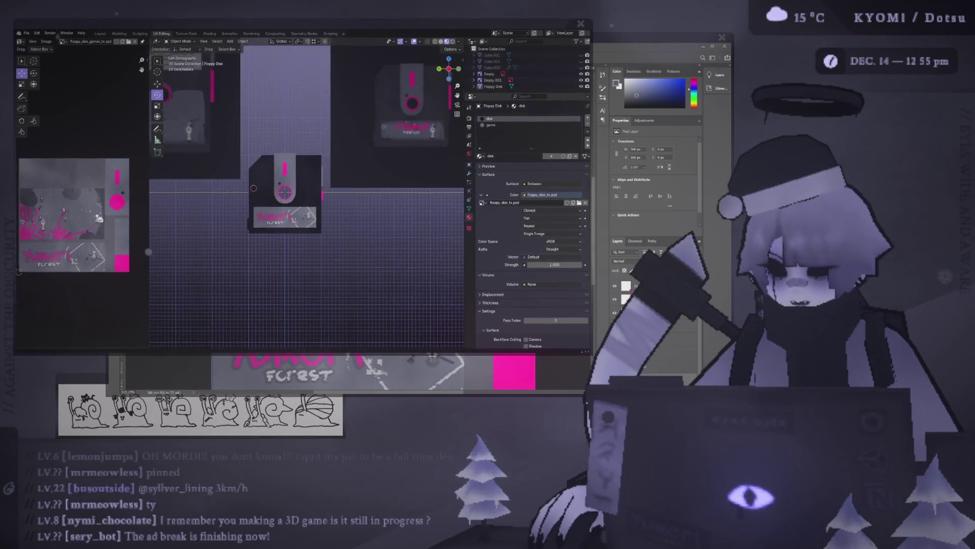
key("alt+Tab")
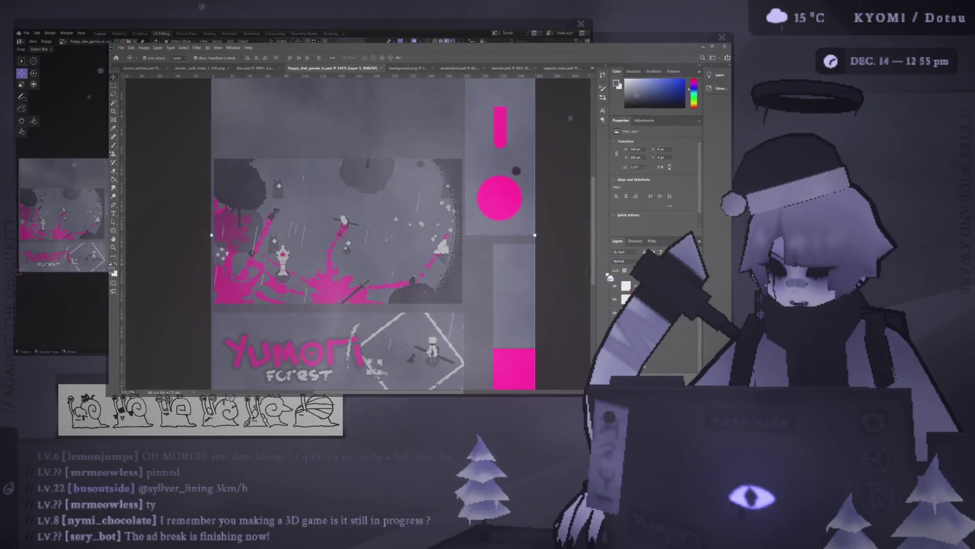
Step: Add a Hue/Saturation adjustment to the banner smart object, reset it, and check the perspective model
left_click(337, 350)
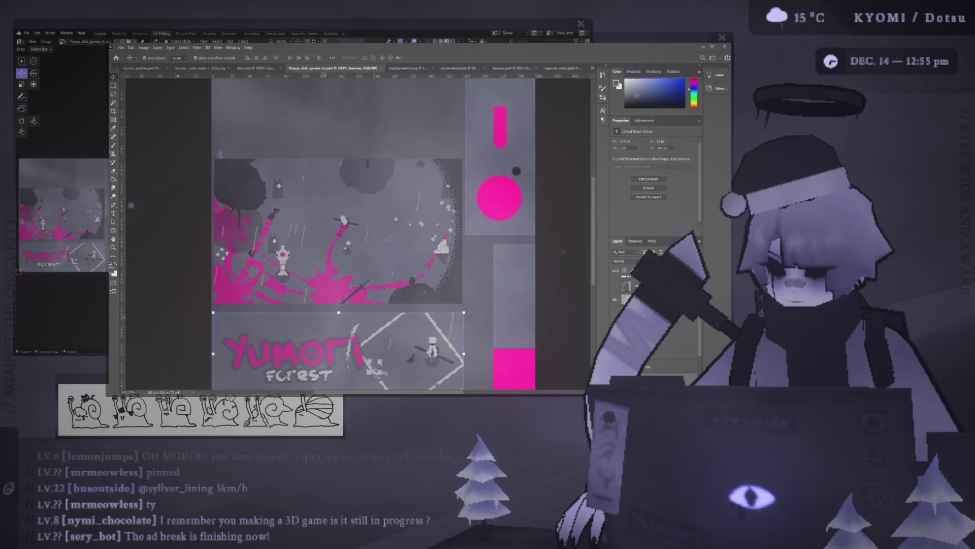
key("ctrl+u")
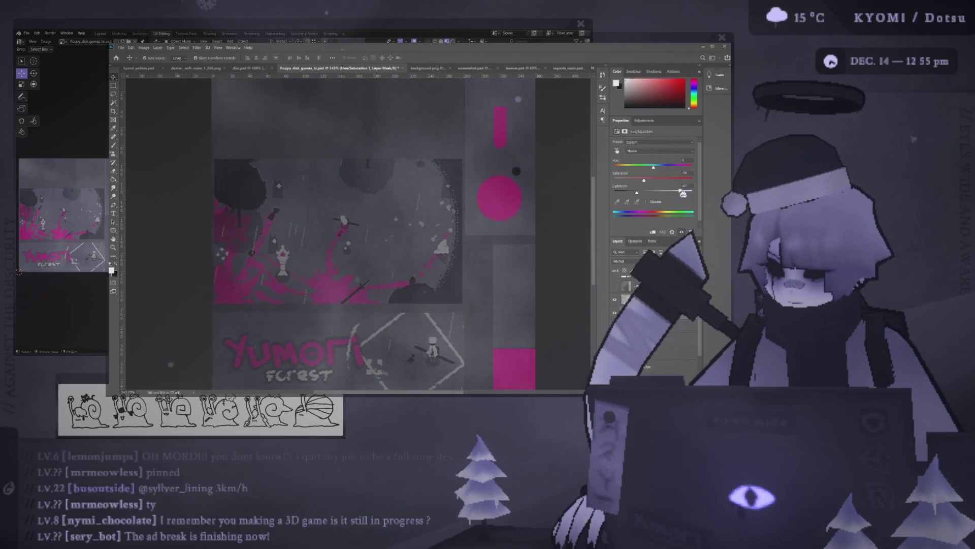
left_click(672, 232)
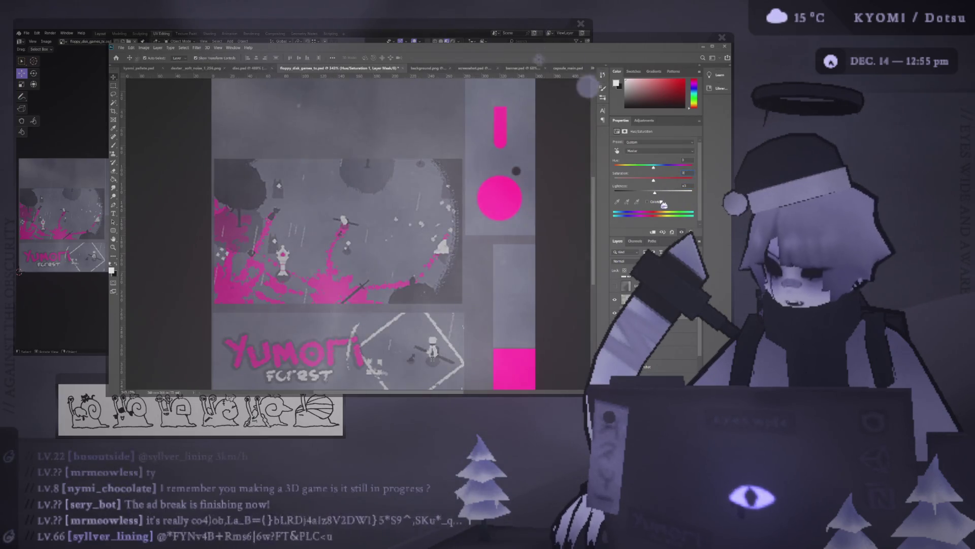
key("alt+Tab")
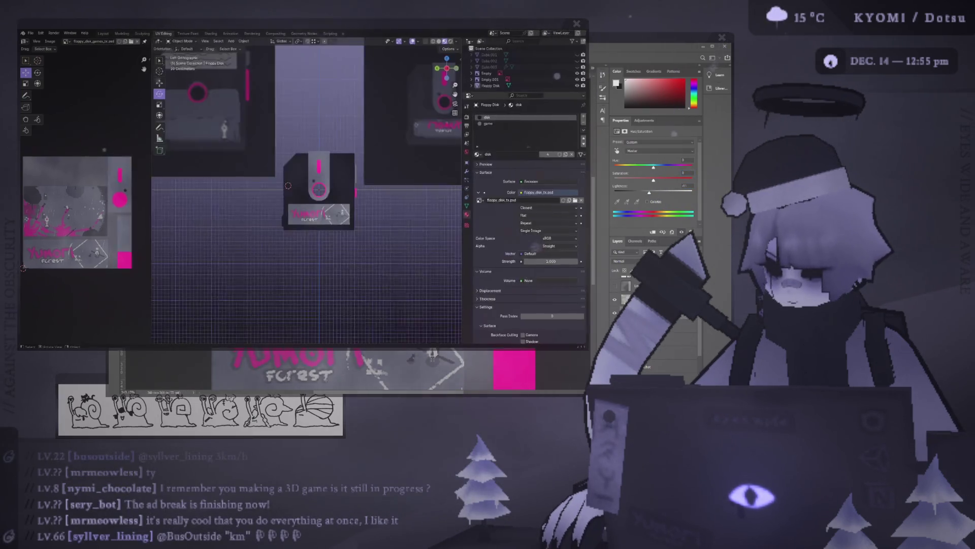
scroll(283, 233, "down", 2)
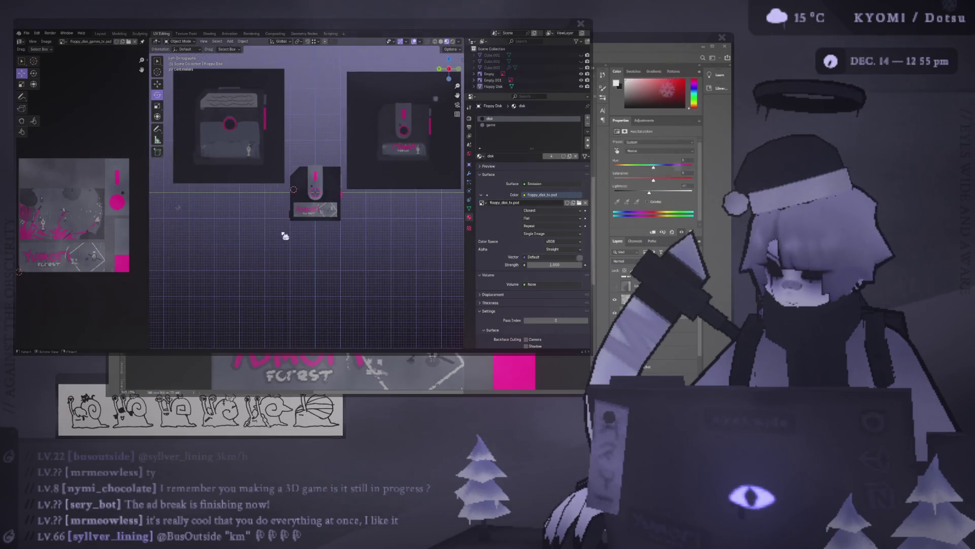
mouse_move(285, 236)
middle_mouse_down()
mouse_move(244, 244)
mouse_move(266, 246)
middle_mouse_up()
left_click(637, 238)
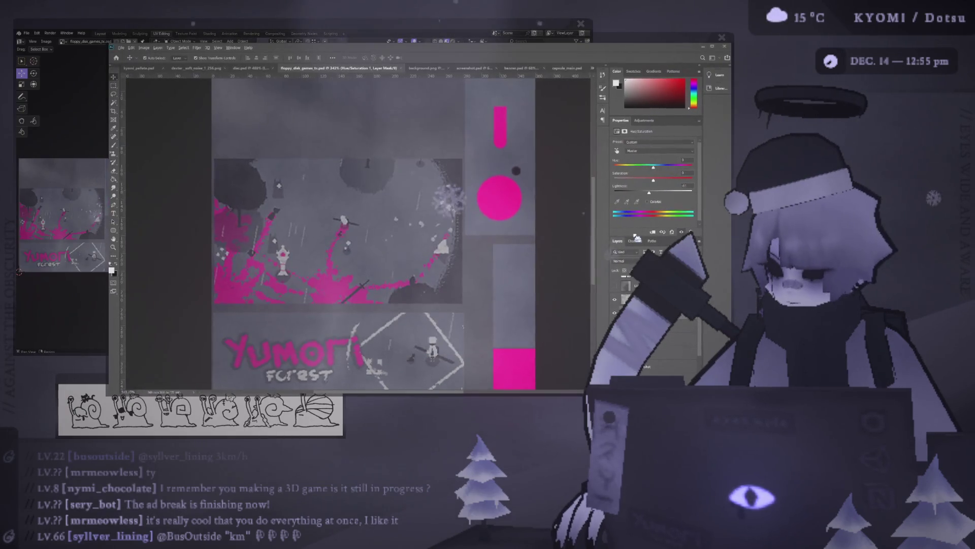
Step: Select Layer 5, save the texture, and inspect the result on the Blender model
left_click(613, 300)
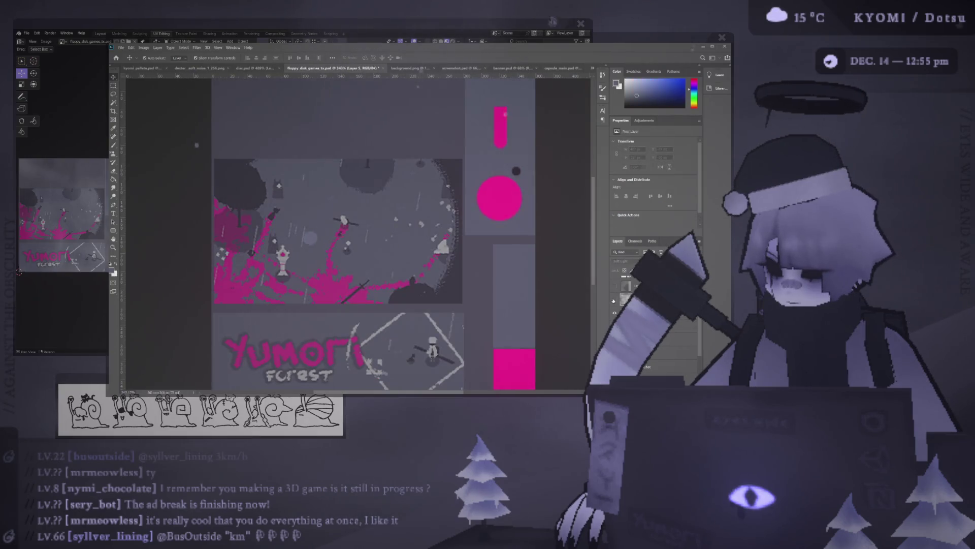
key("ctrl+s")
key("alt+Tab")
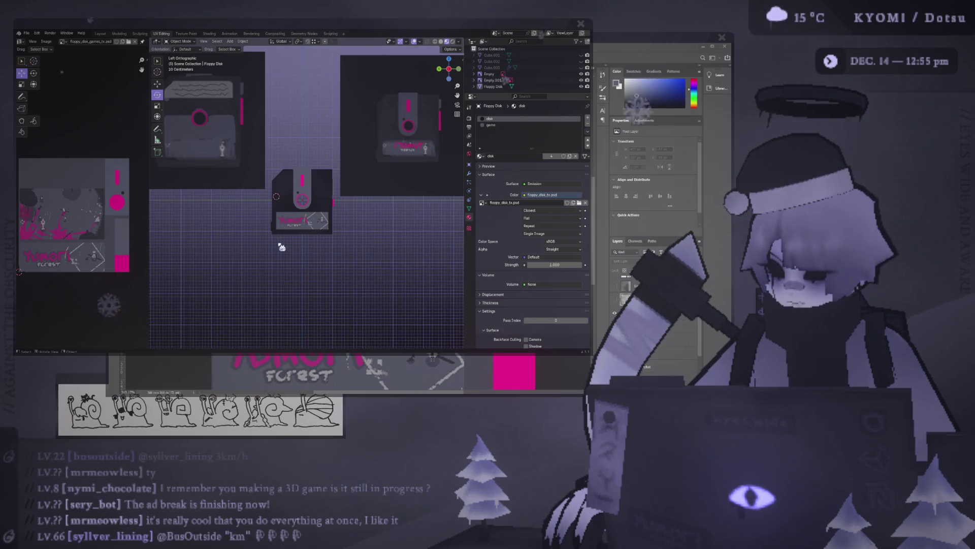
key("alt+Tab")
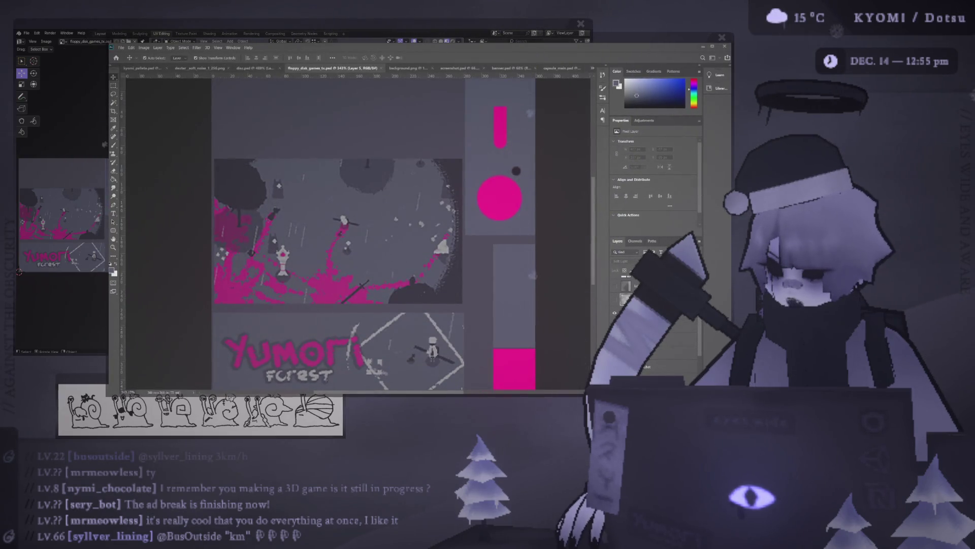
key("ctrl+s")
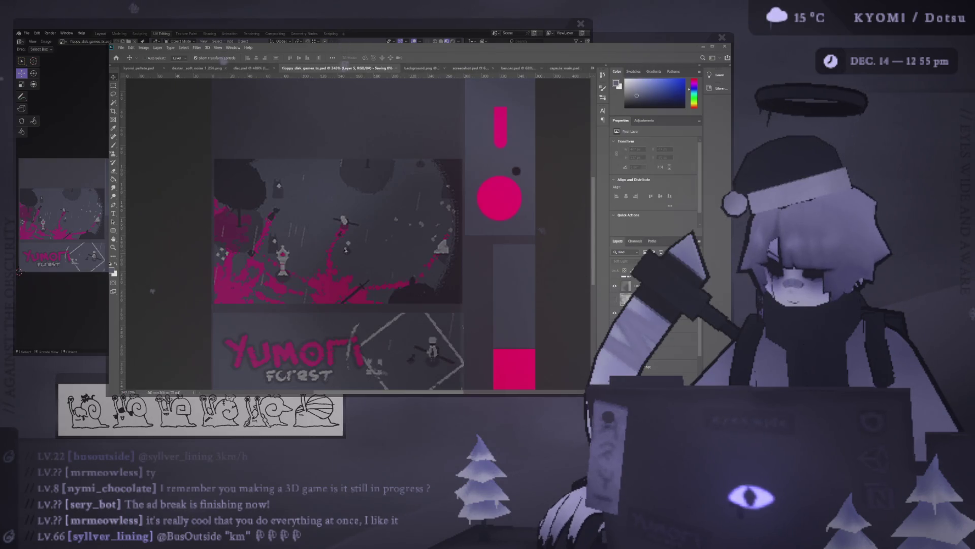
key("alt+Tab")
scroll(265, 229, "down", 3)
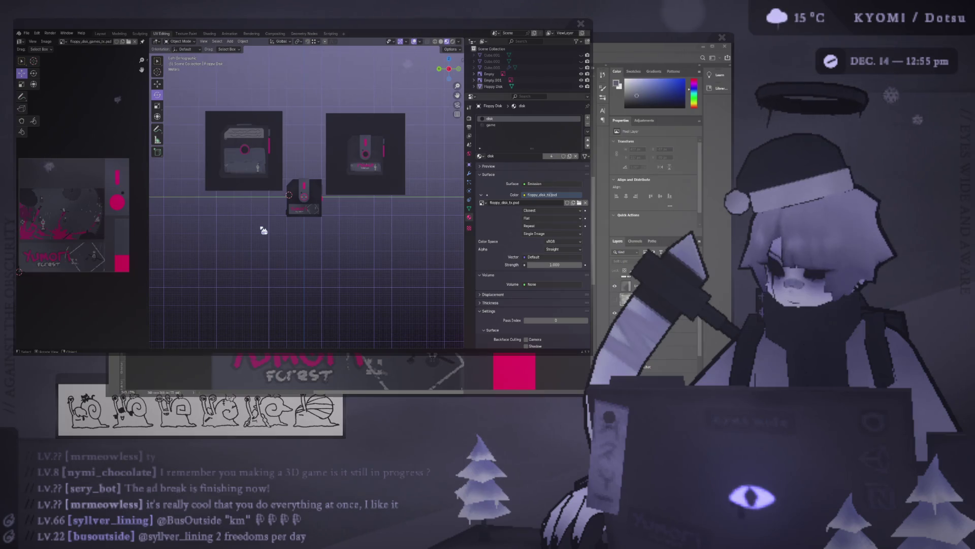
scroll(263, 230, "up", 5)
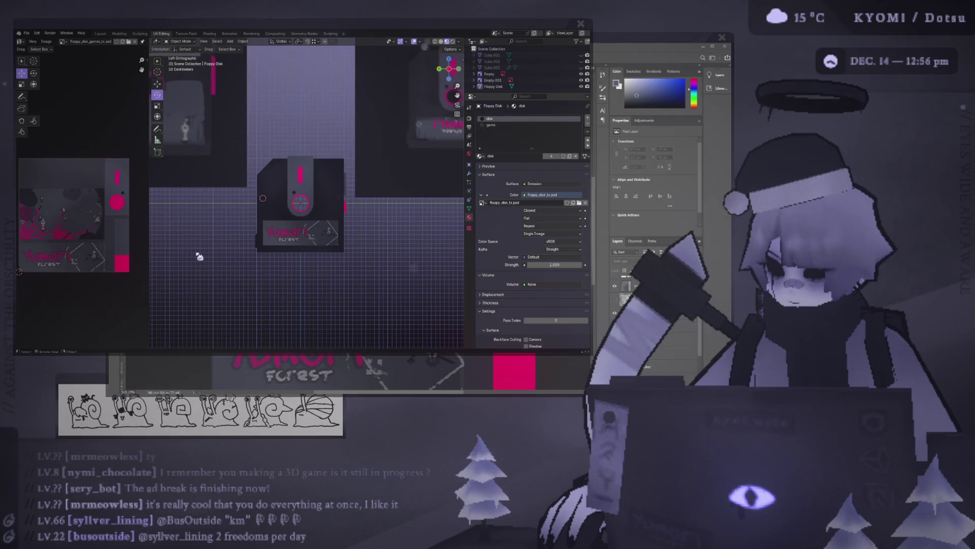
key("alt+Tab")
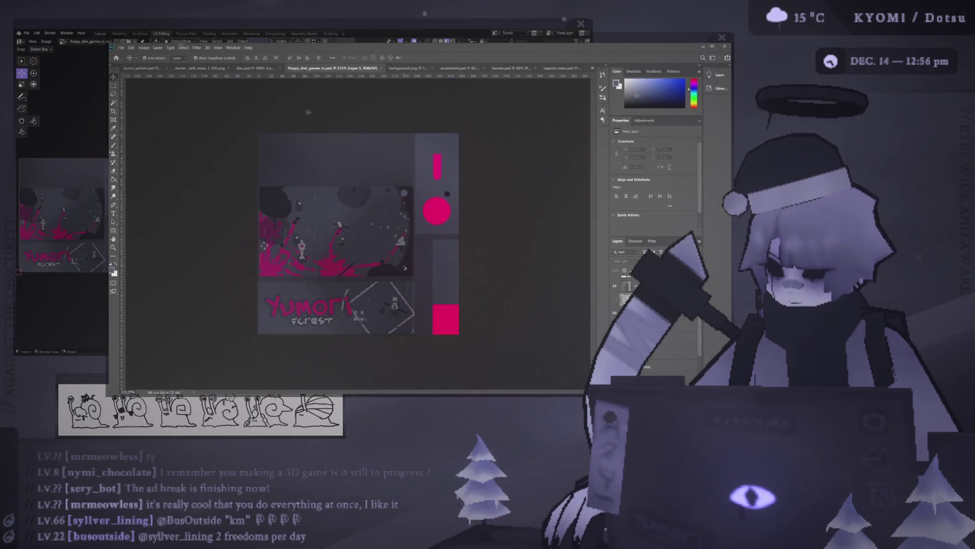
Step: Paste in a new Layer 6 and stretch it wider to the right, previewing it in Blender
scroll(422, 246, "down", 3, "alt")
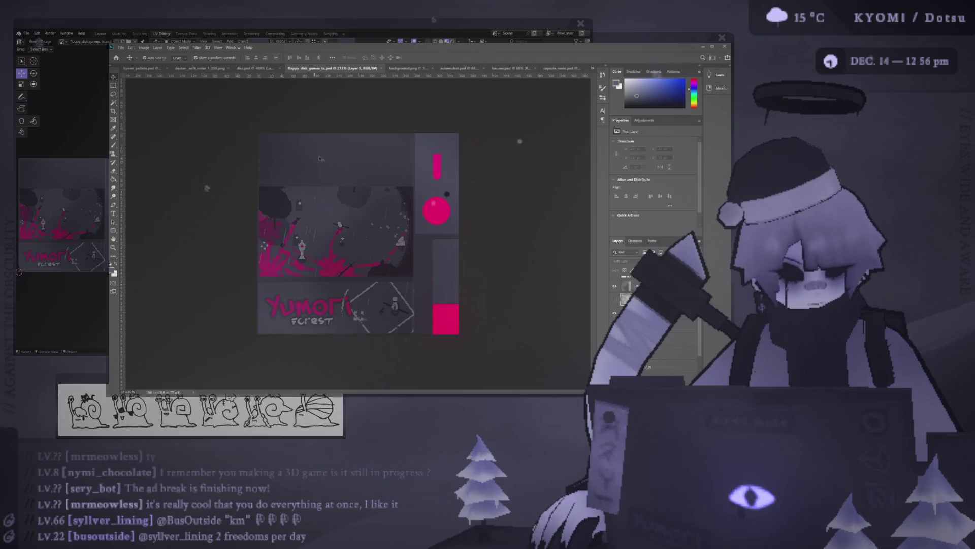
key("ctrl+v")
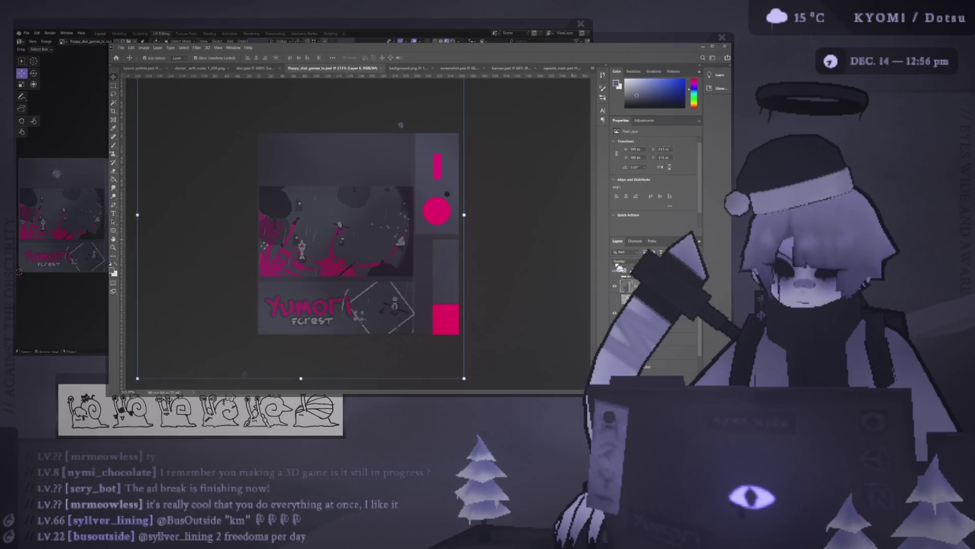
left_click_drag(464, 214, 544, 214)
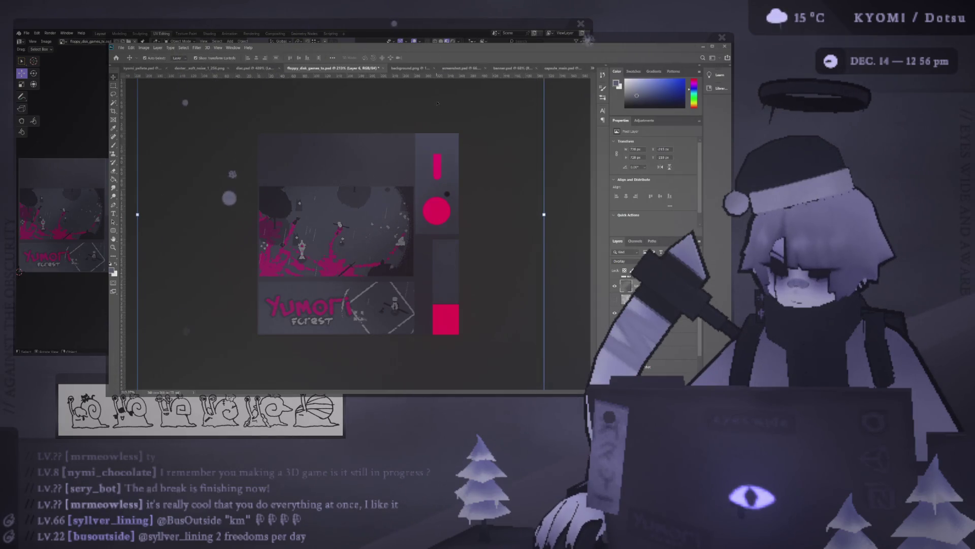
key("alt+Tab")
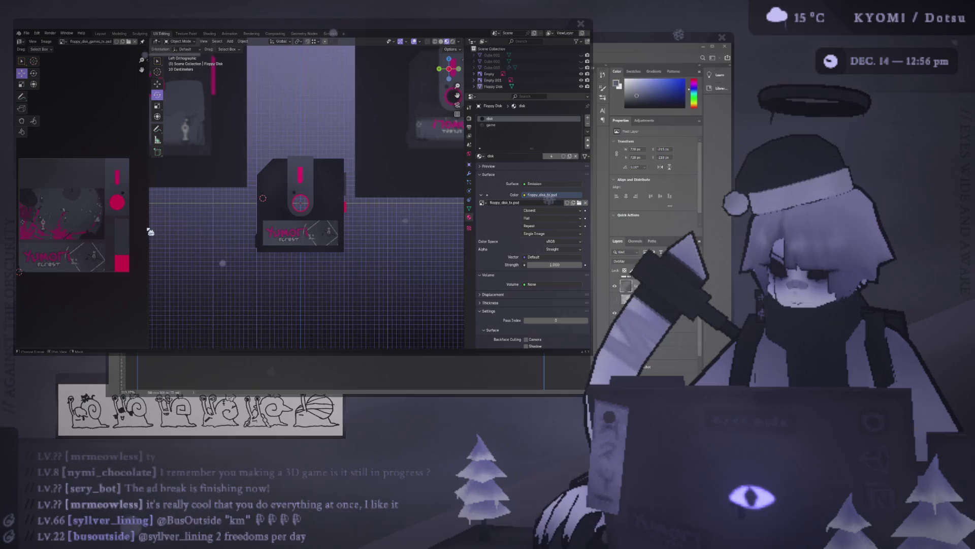
scroll(188, 224, "down", 3)
key("alt+Tab")
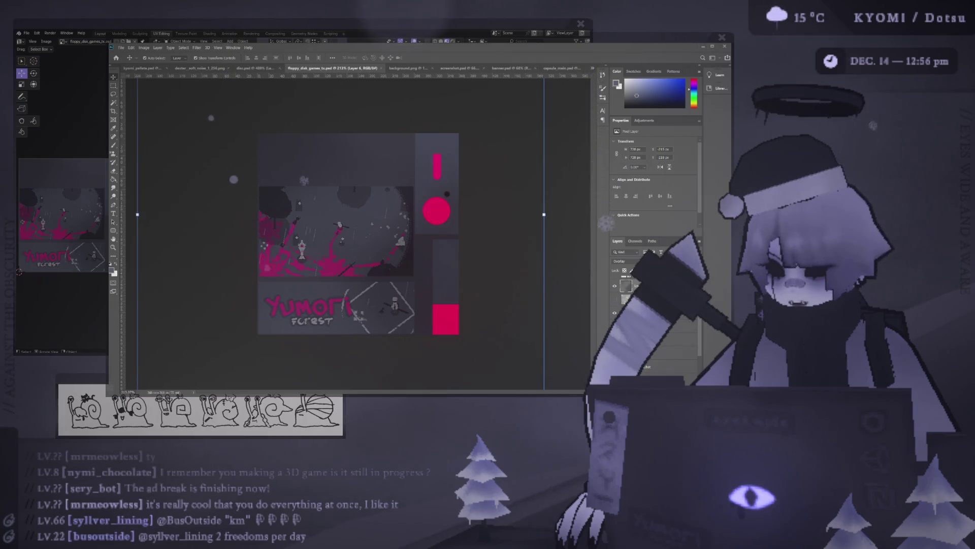
Step: Fade the right column text layer nearly transparent, then restore it to full opacity
left_click(446, 265)
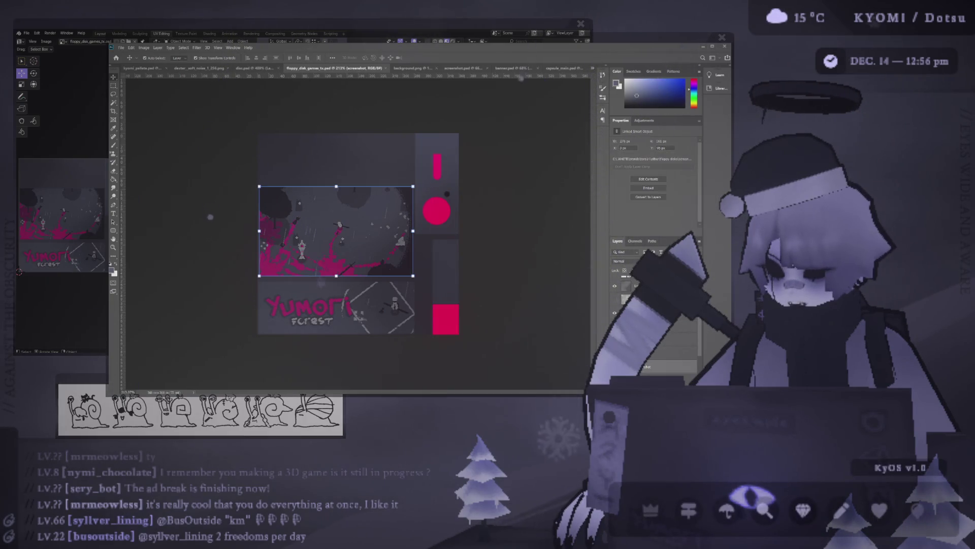
left_click(336, 307)
left_click(445, 264)
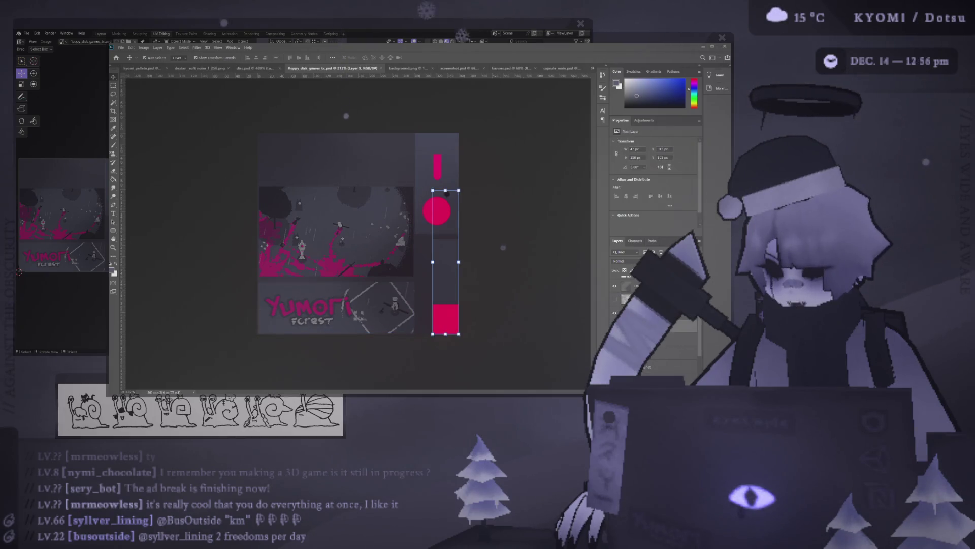
left_click(437, 168)
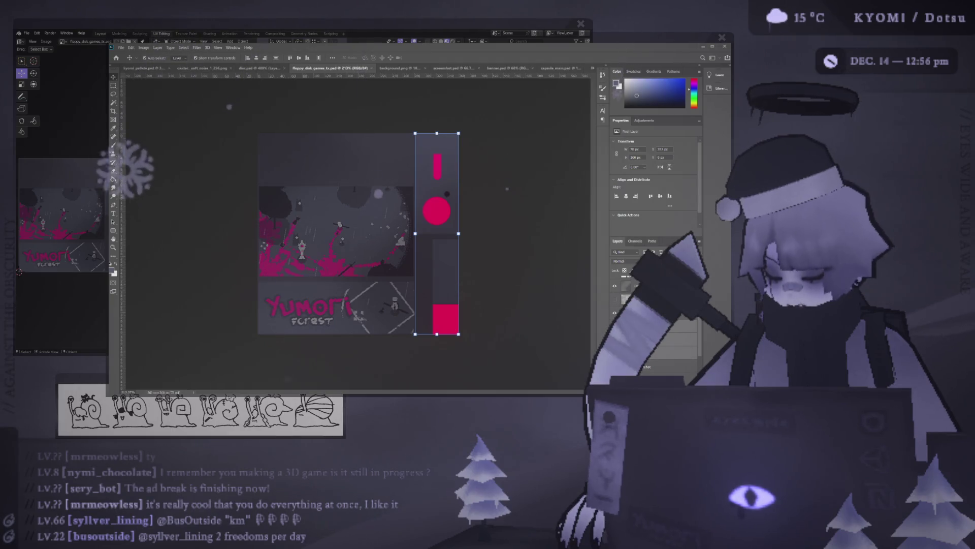
key("1")
key("0")
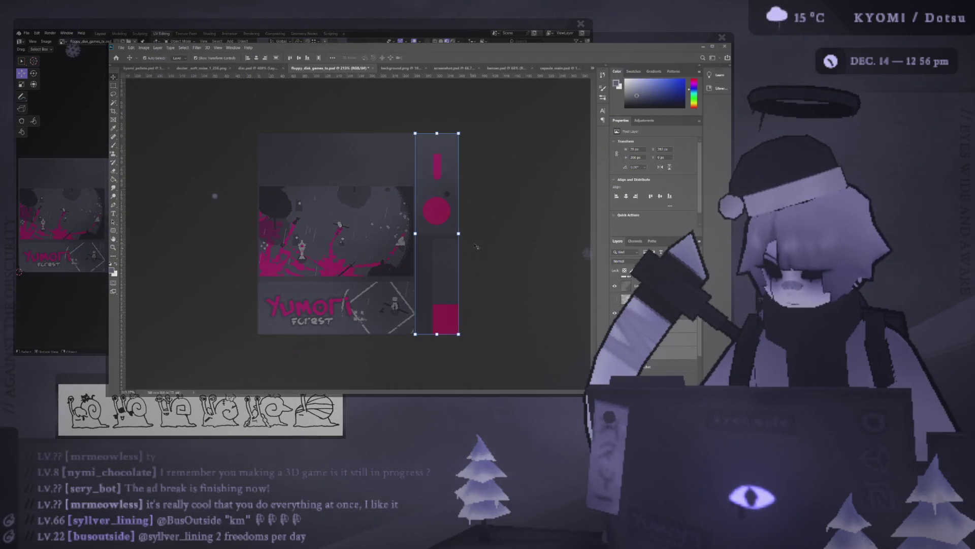
left_click(476, 247)
left_click(96, 208)
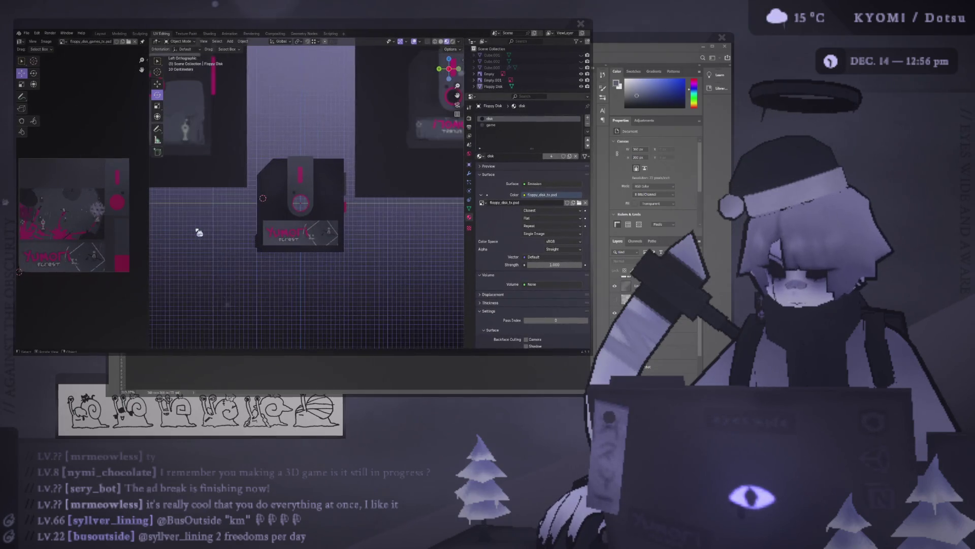
Step: Zoom out and orbit the Blender viewport to see the floppy disk at an angle
scroll(199, 232, "down", 4)
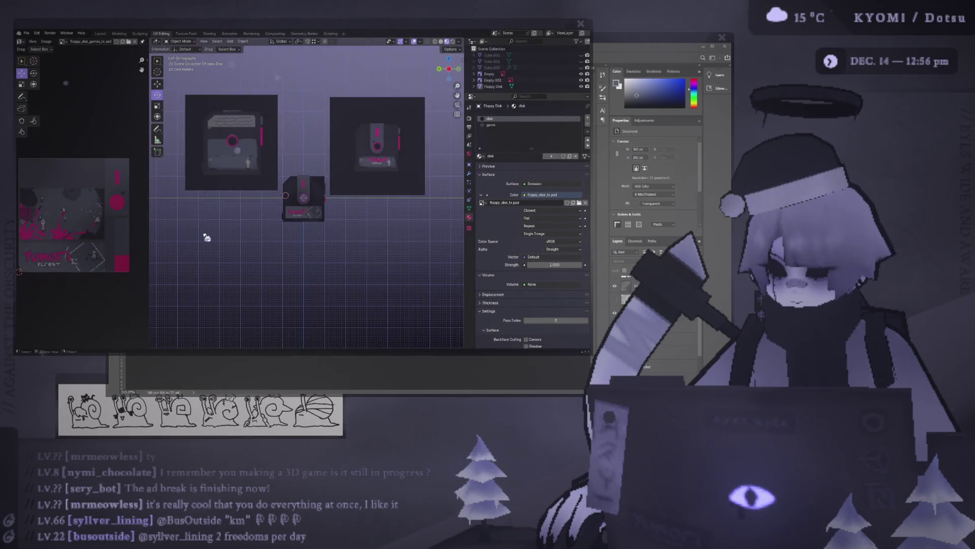
mouse_move(207, 238)
middle_mouse_down()
mouse_move(218, 226)
mouse_move(420, 230)
mouse_move(291, 234)
mouse_move(283, 191)
mouse_move(298, 230)
mouse_move(287, 234)
mouse_move(302, 225)
mouse_move(284, 207)
mouse_move(304, 240)
middle_mouse_up()
scroll(283, 223, "up", 5)
scroll(298, 224, "down", 4)
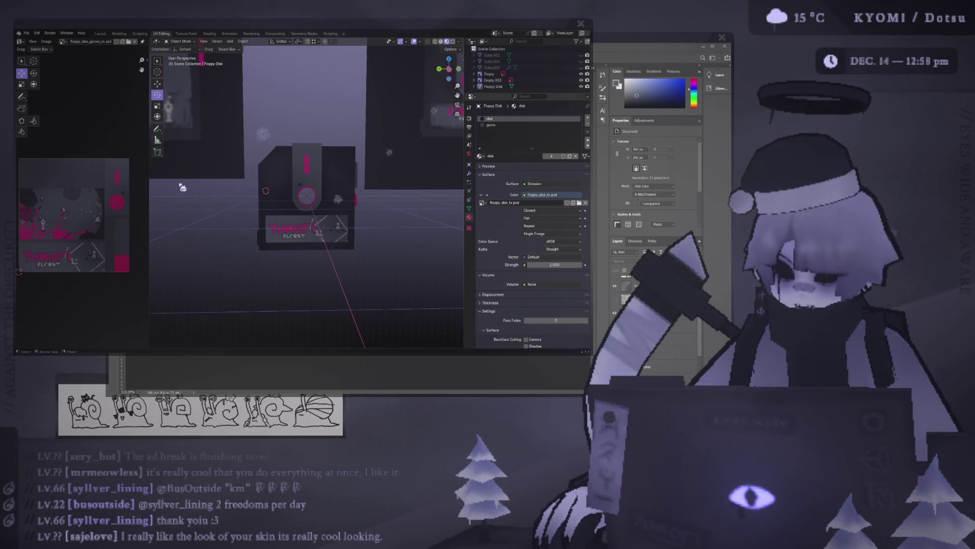
Step: Orbit the Blender model to inspect the label from several angles, ending on a higher front view
left_click_drag(146, 178, 143, 180)
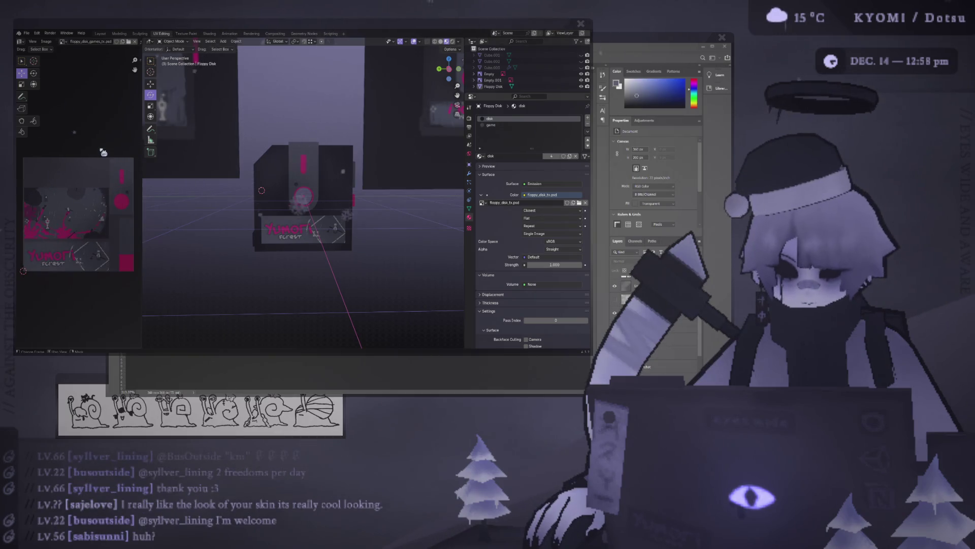
middle_click_drag(103, 152, 107, 155)
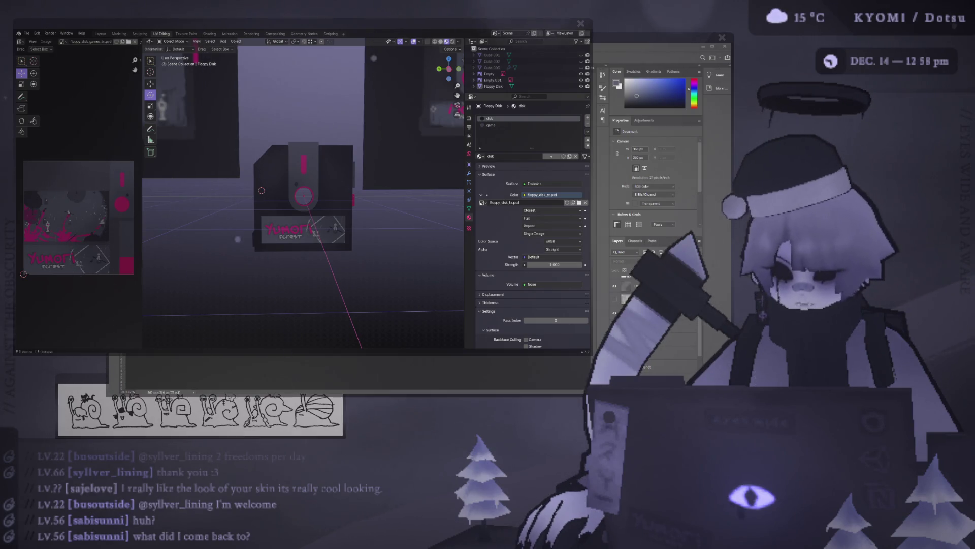
key("alt+Tab")
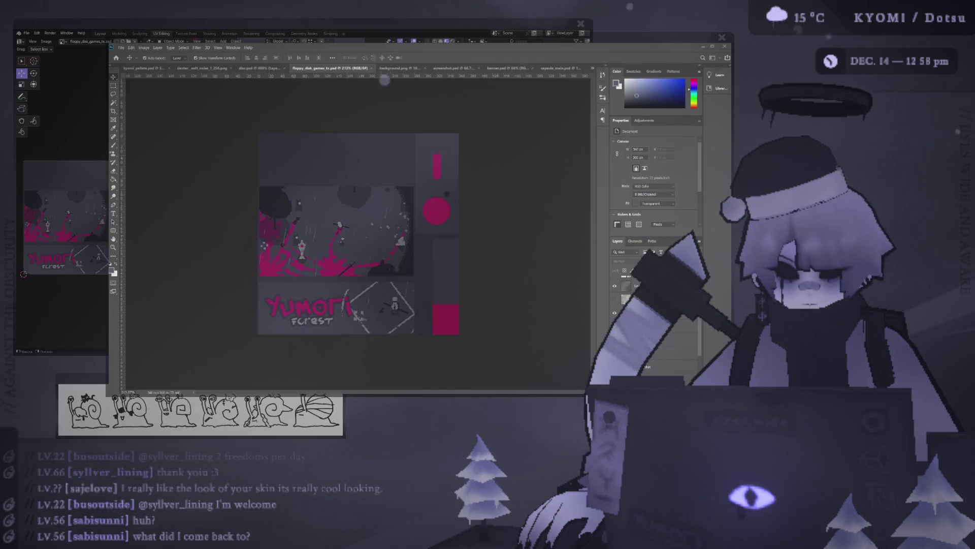
left_click(105, 187)
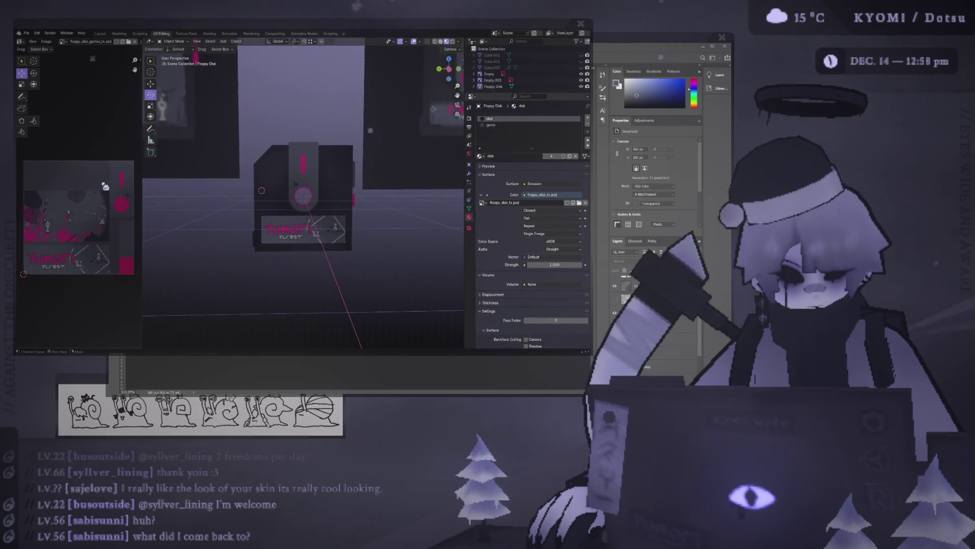
mouse_move(261, 191)
middle_mouse_down()
mouse_move(285, 178)
mouse_move(255, 200)
mouse_move(450, 205)
mouse_move(444, 188)
middle_mouse_up()
middle_click_drag(446, 189, 447, 189)
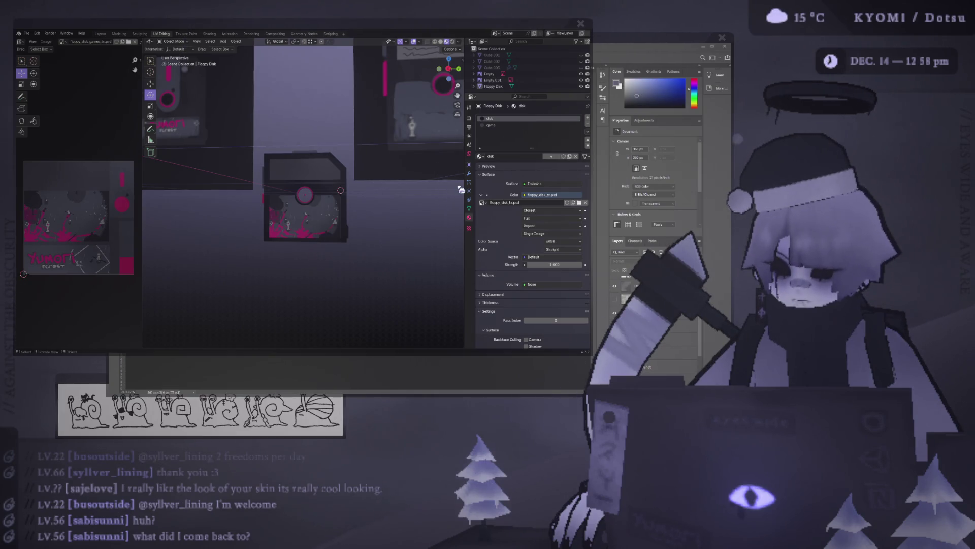
mouse_move(395, 198)
middle_mouse_down()
mouse_move(283, 209)
mouse_move(283, 187)
middle_mouse_up()
Step: Add a Hue/Saturation adjustment layer to the texture and check the disk in Left Orthographic view
key("alt+Tab")
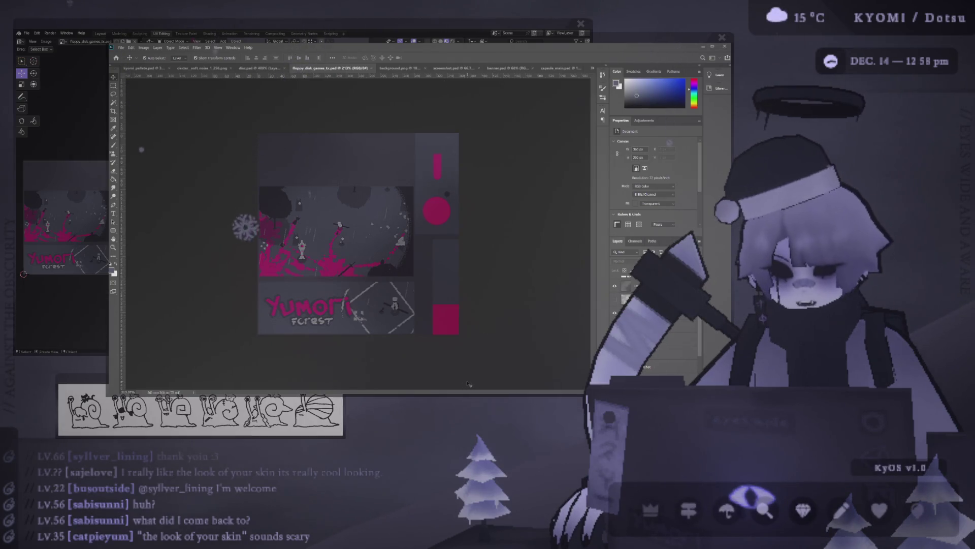
left_click(655, 284)
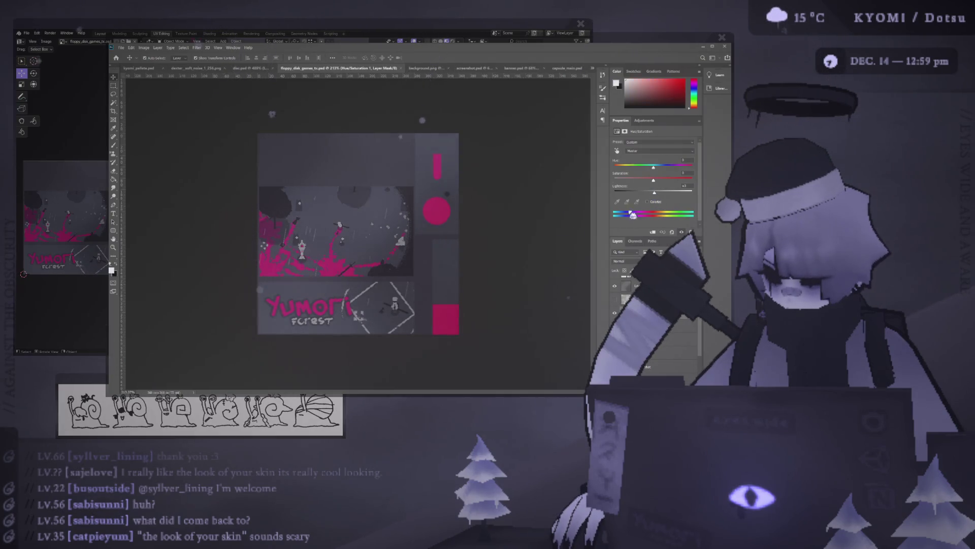
key("alt+Tab")
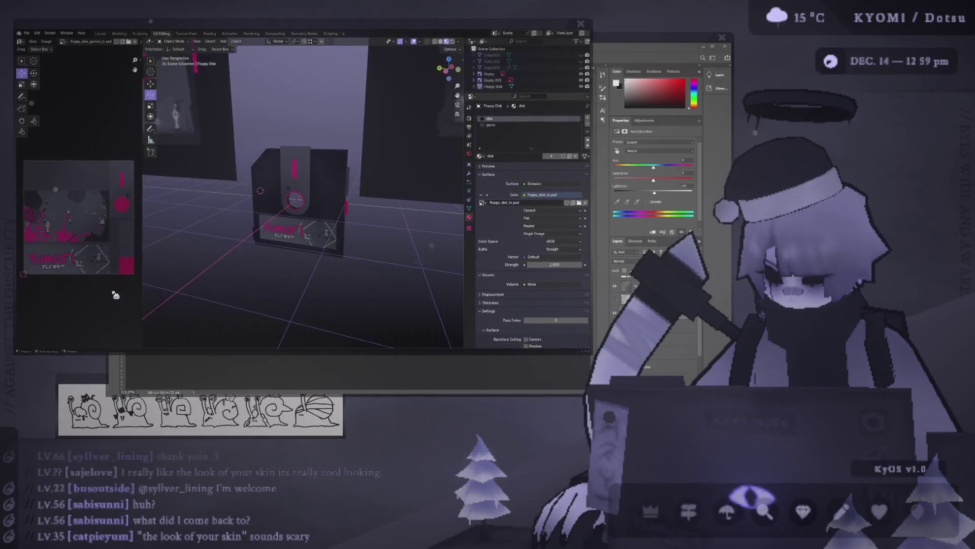
key("ctrl+KP_3")
scroll(250, 227, "up", 2)
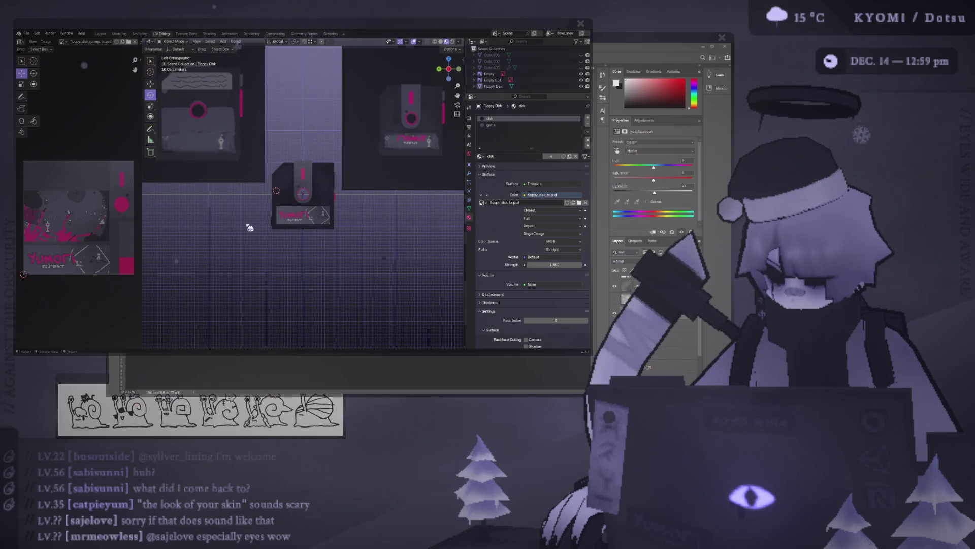
key("alt+Tab")
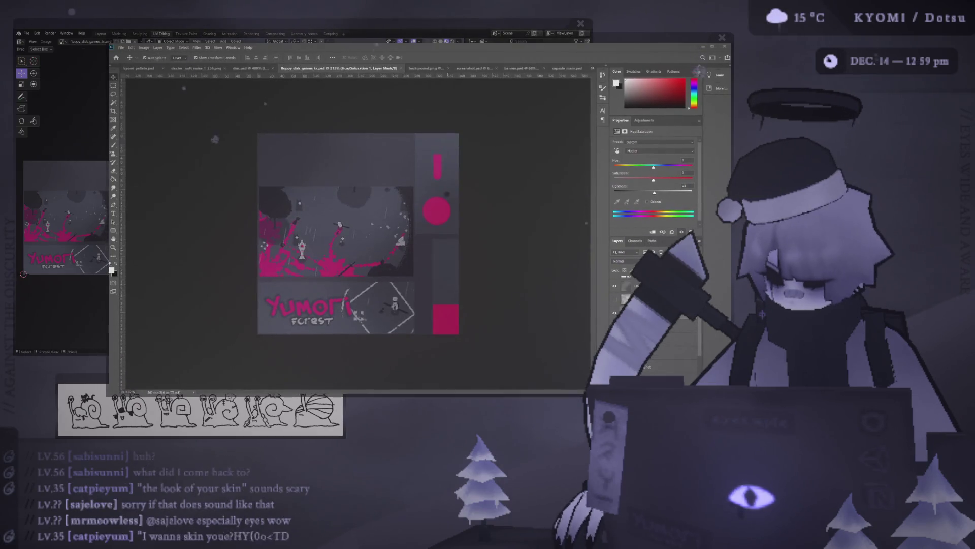
Step: Nudge the game screenshot layer right and save the floppy disk texture
key("alt+Tab")
key("alt+Tab")
left_click(665, 366)
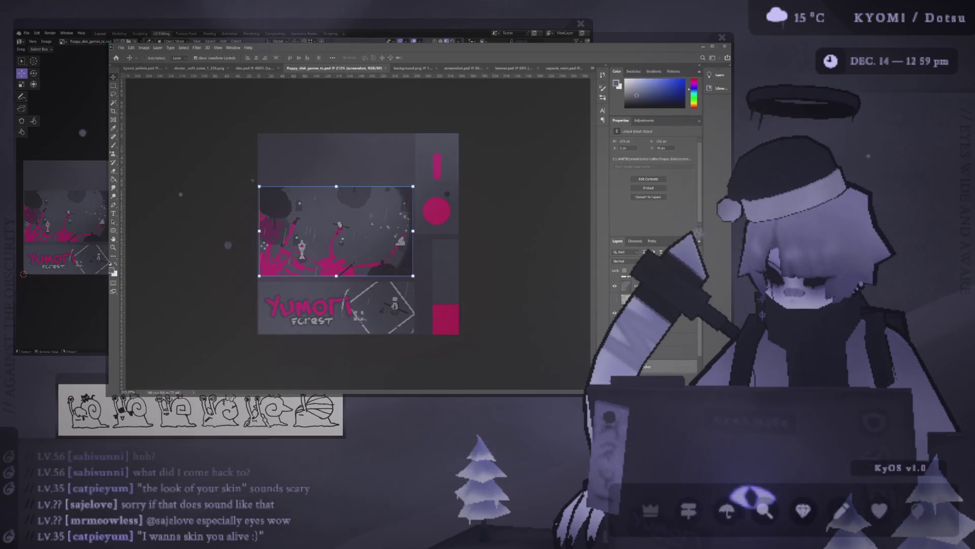
key("Right")
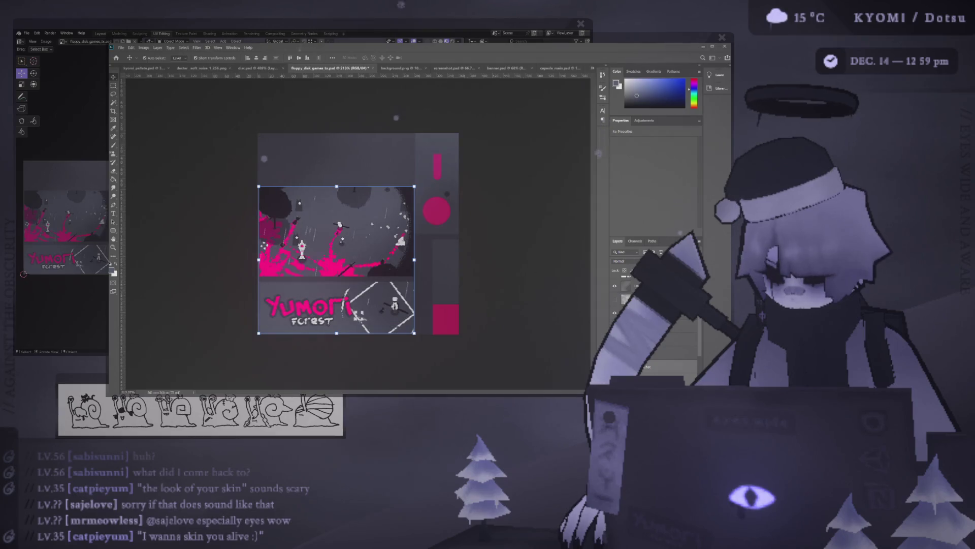
key("ctrl+s")
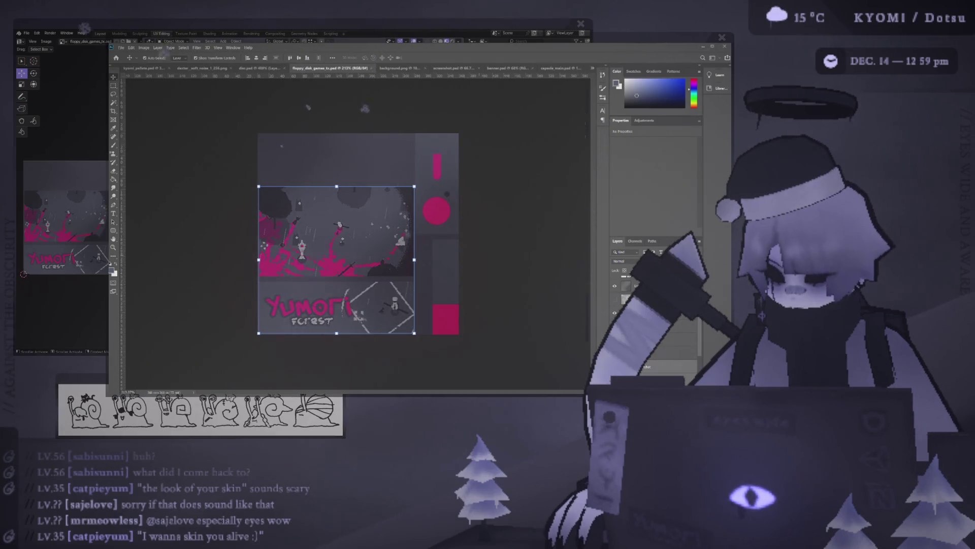
Step: Check the updated texture on the Blender model, then switch to the disc.psd document
left_click(167, 36)
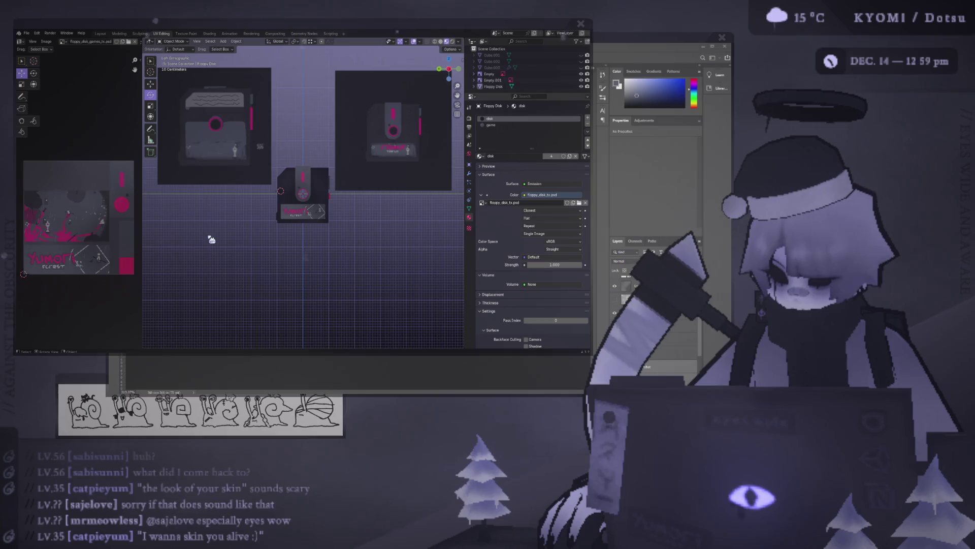
scroll(366, 168, "up", 3)
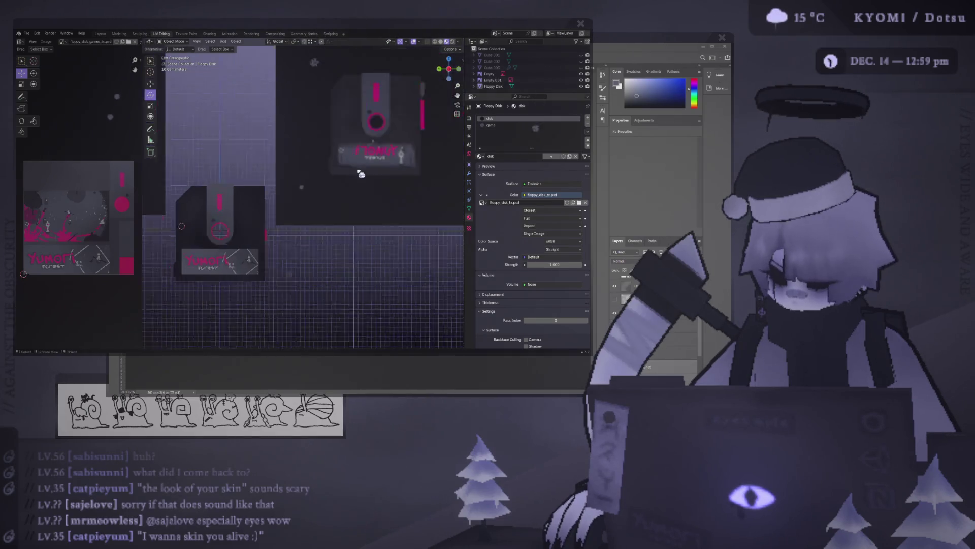
key("alt+Tab")
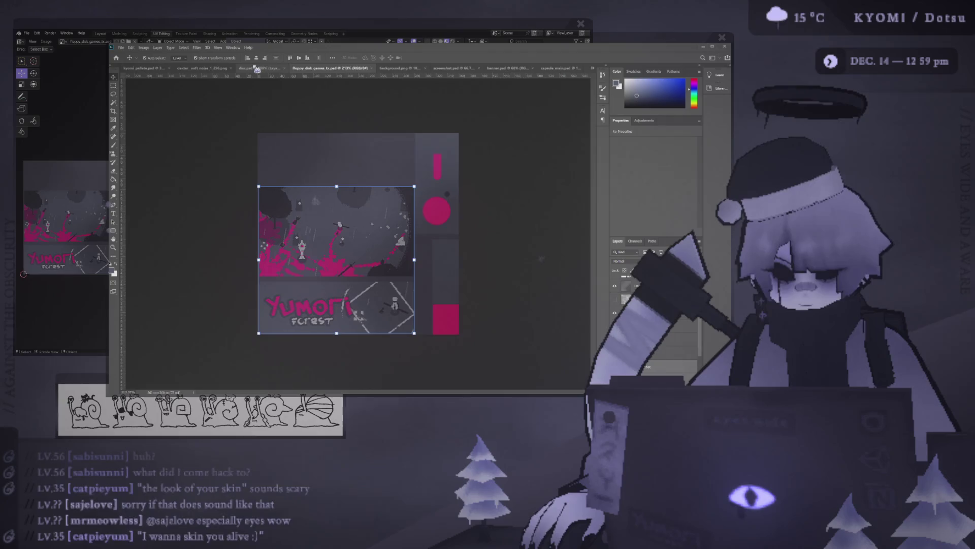
left_click(257, 69)
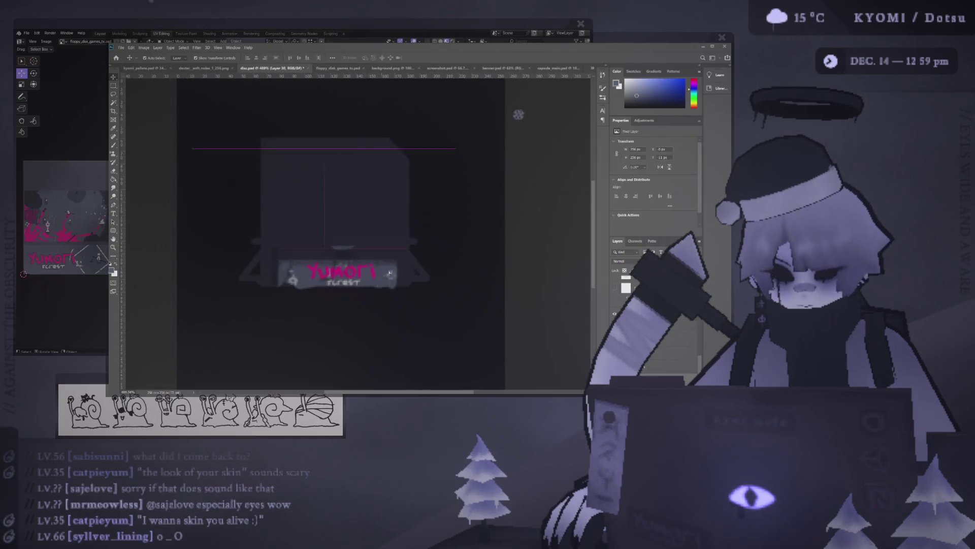
left_click(392, 238)
key("ctrl+t")
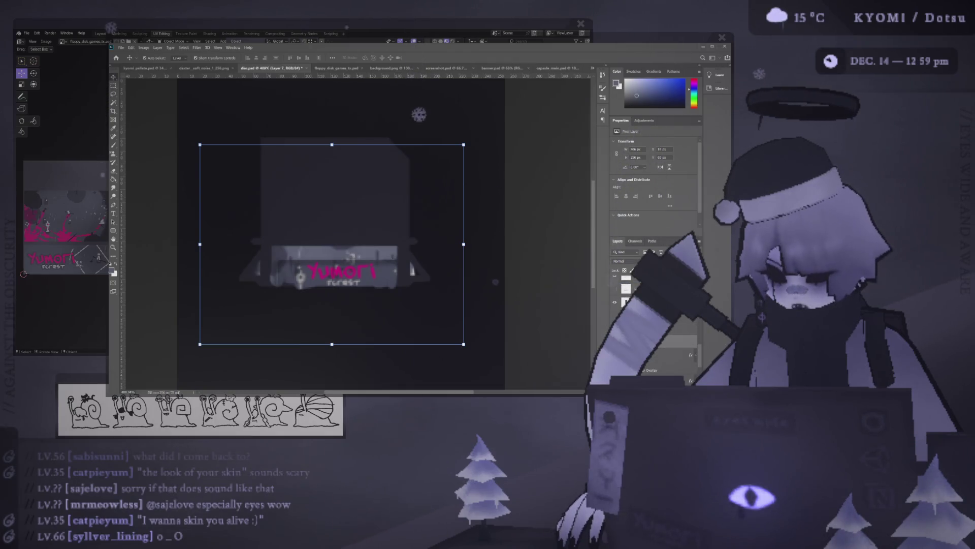
left_click(615, 296)
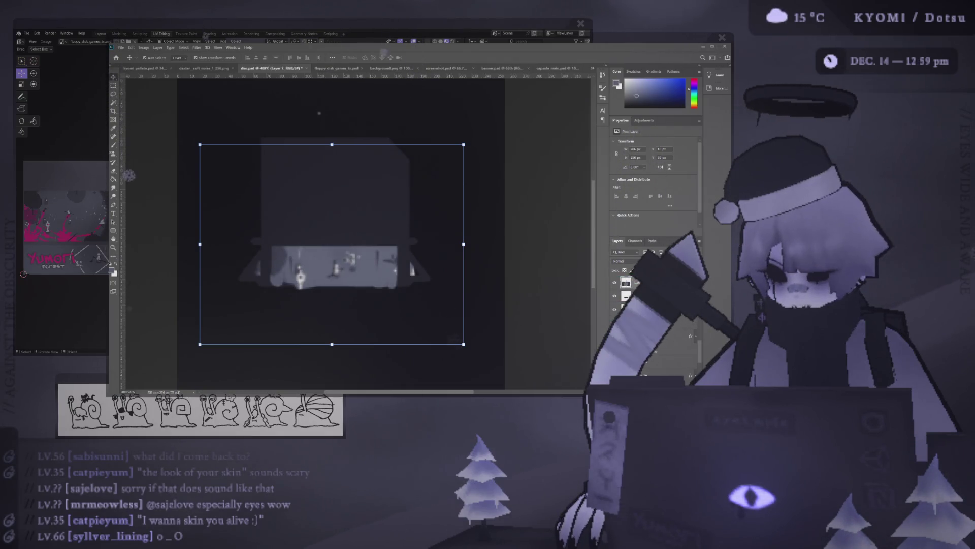
scroll(306, 260, "down", 1)
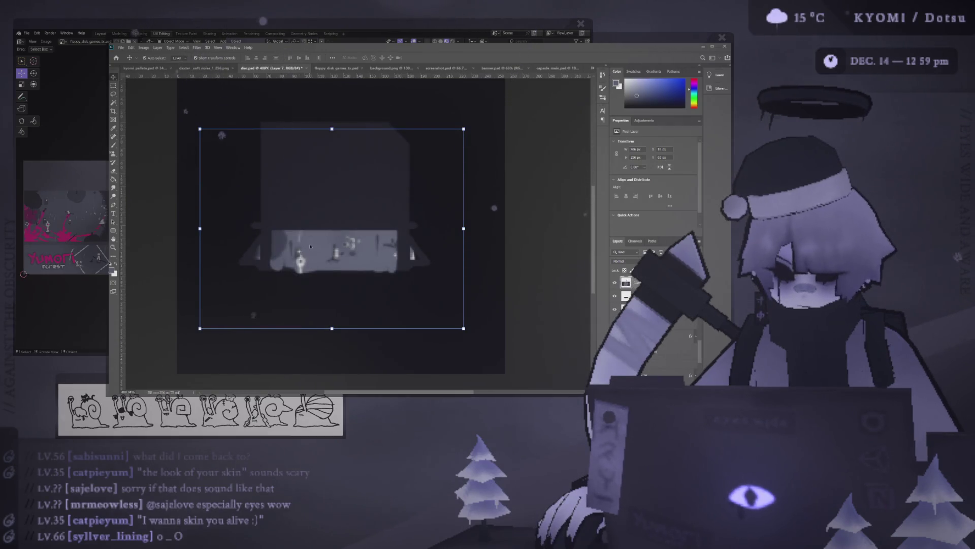
key("b")
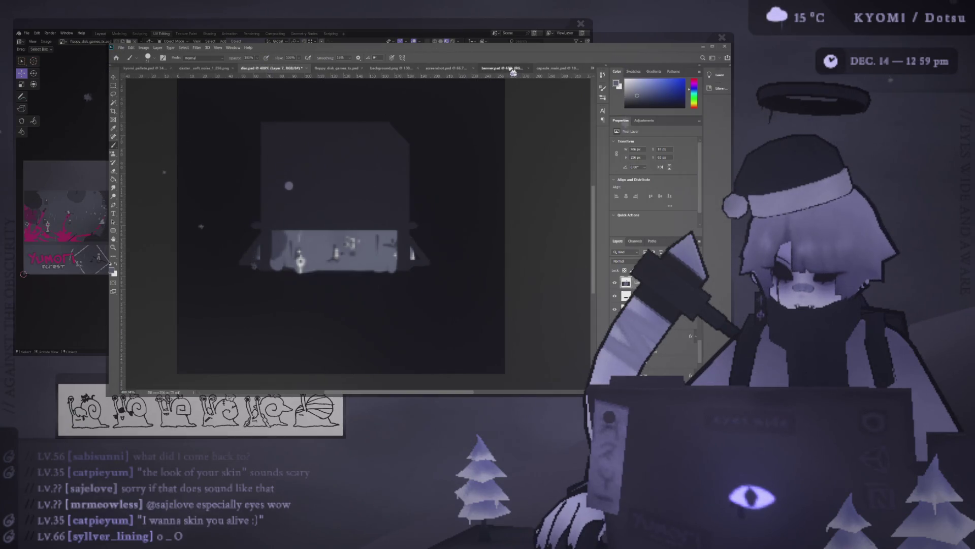
left_click(512, 69)
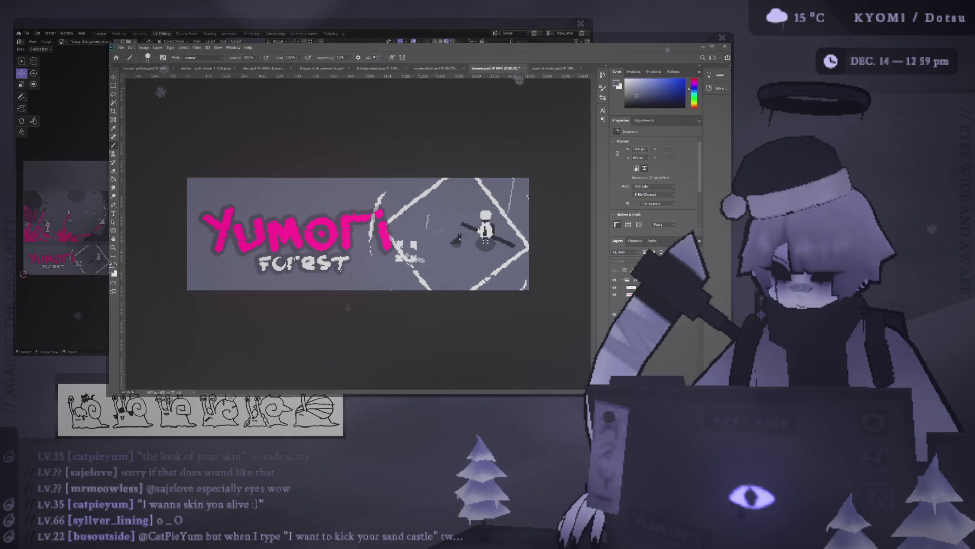
left_click(391, 230, "ctrl")
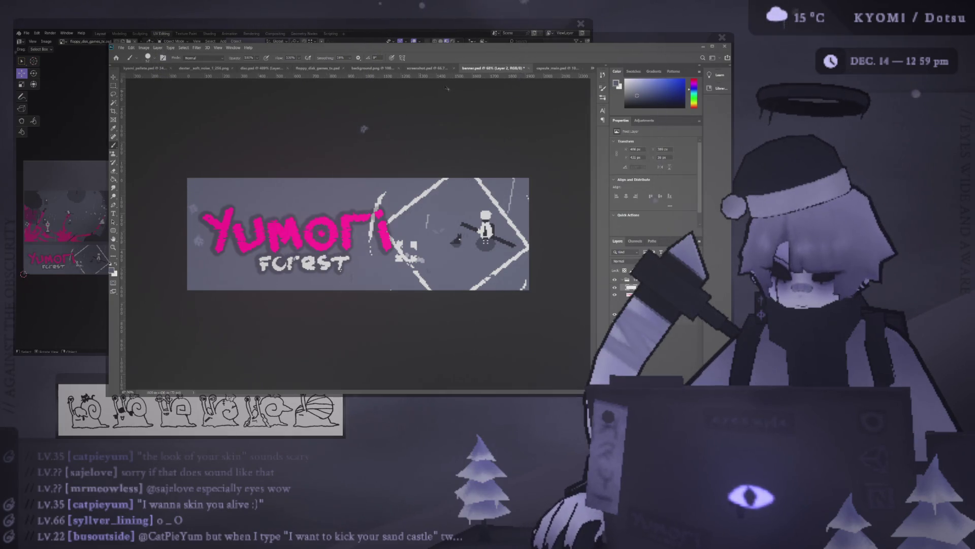
left_click(558, 68)
left_click(503, 69)
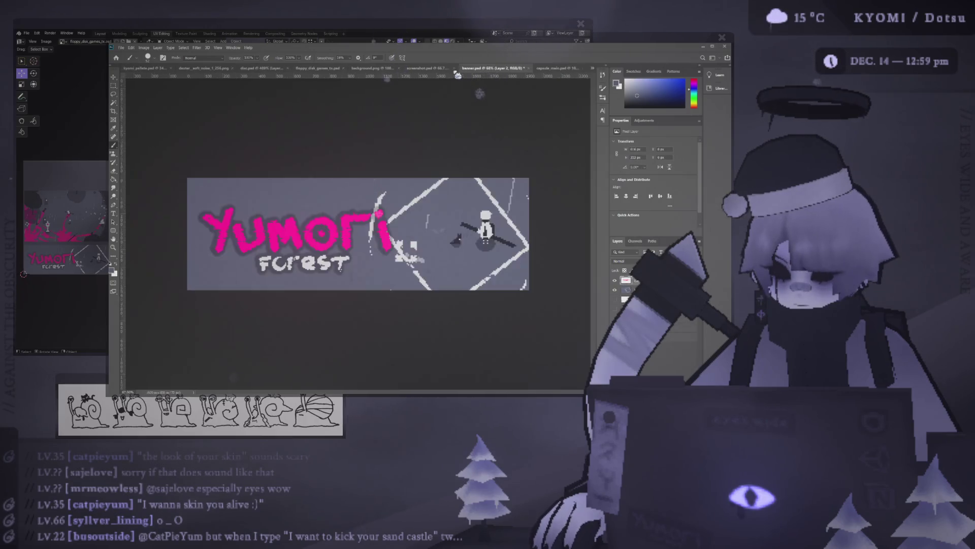
left_click(429, 69)
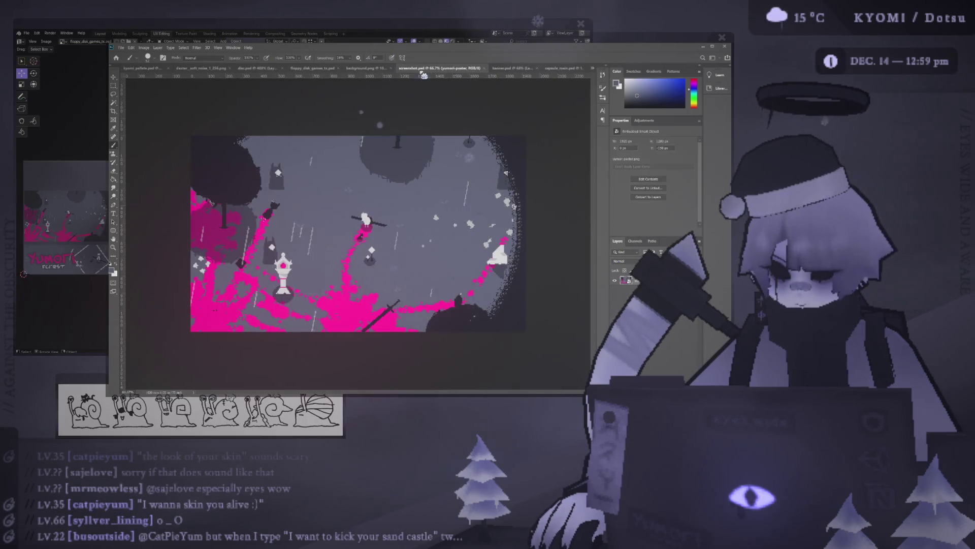
left_click(361, 68)
key("alt+Tab")
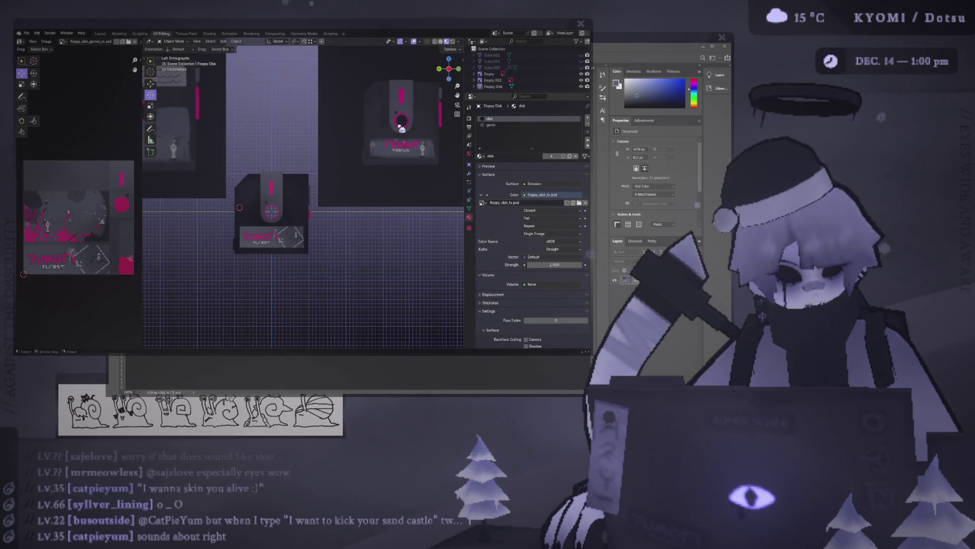
key("alt+Tab")
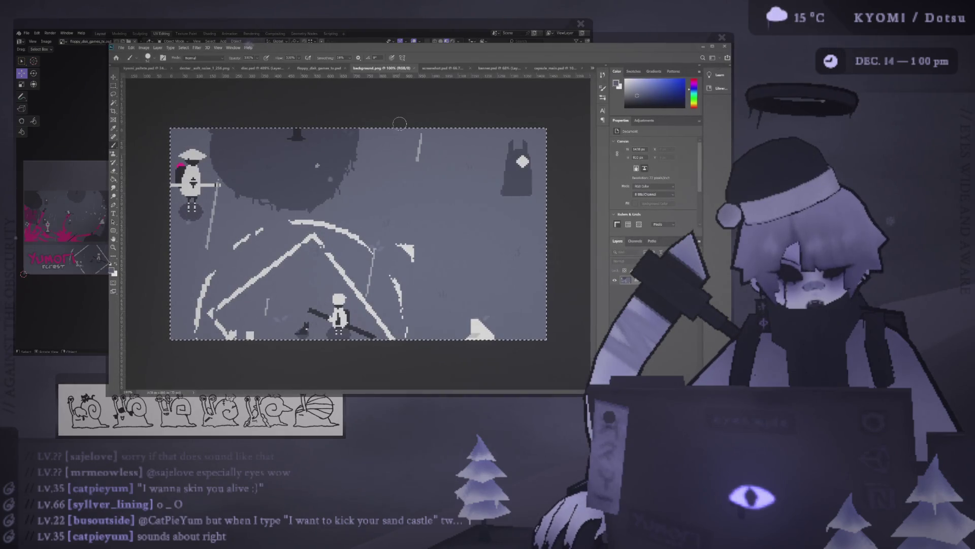
left_click(319, 68)
left_click(264, 68)
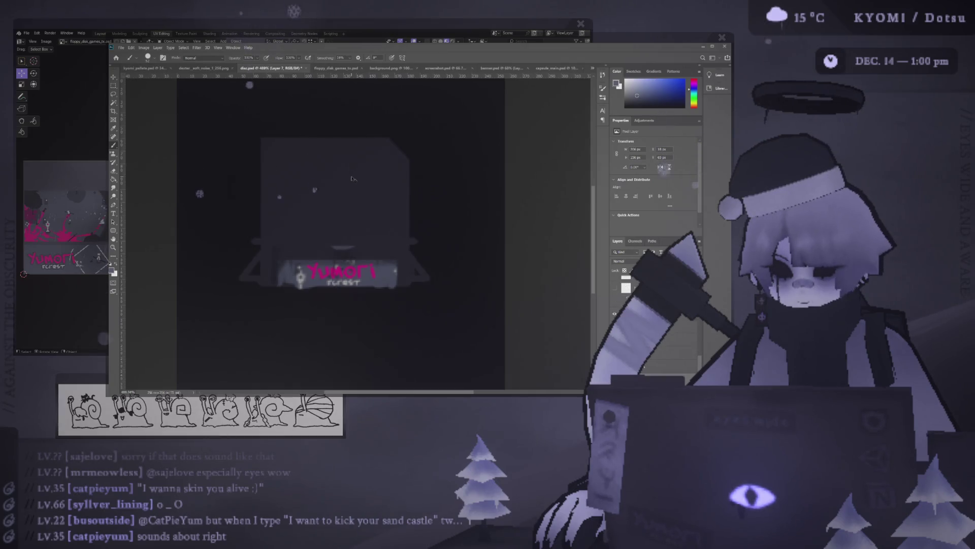
Step: Show the faded disc artwork, compare the large grey artwork, and leave it hidden
scroll(347, 188, "down", 1)
key("v")
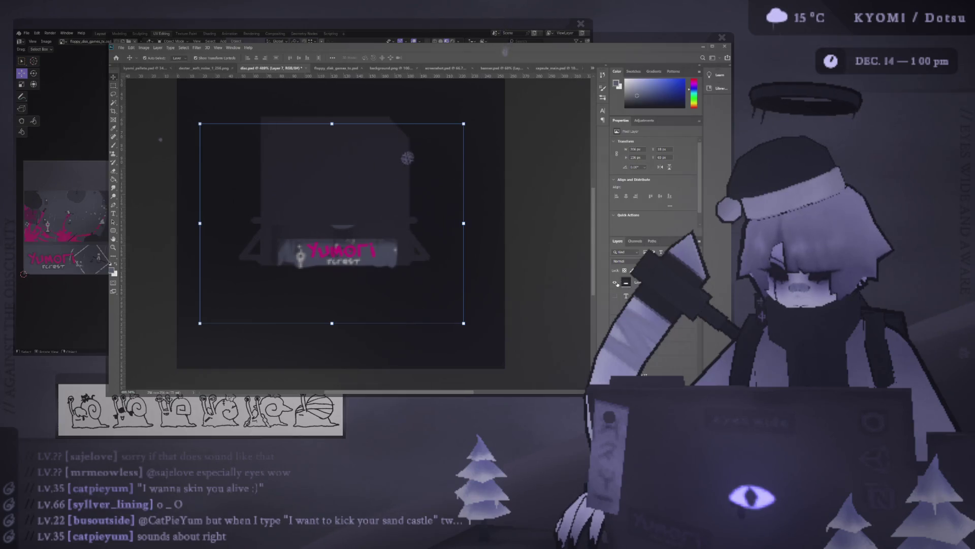
left_click(615, 283)
scroll(377, 263, "up", 3, "alt")
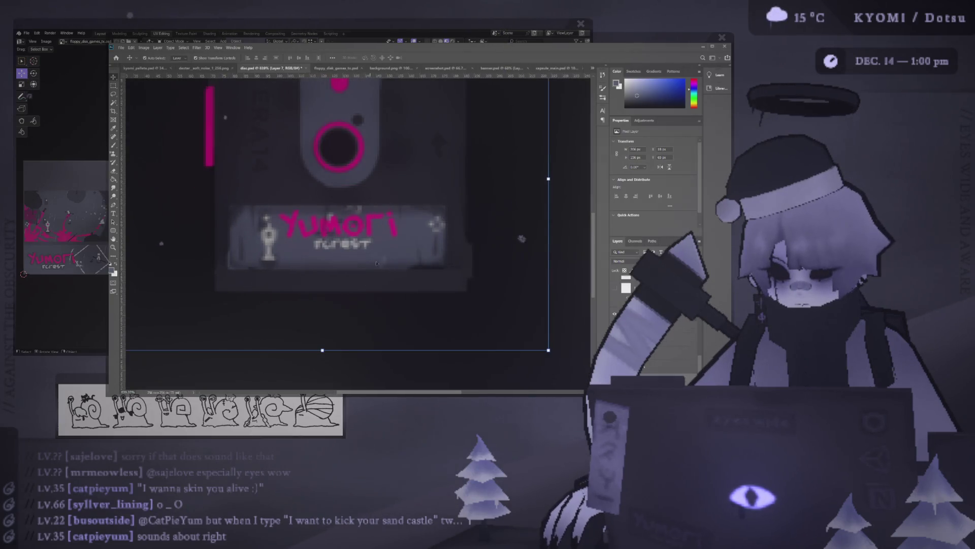
left_click(311, 143)
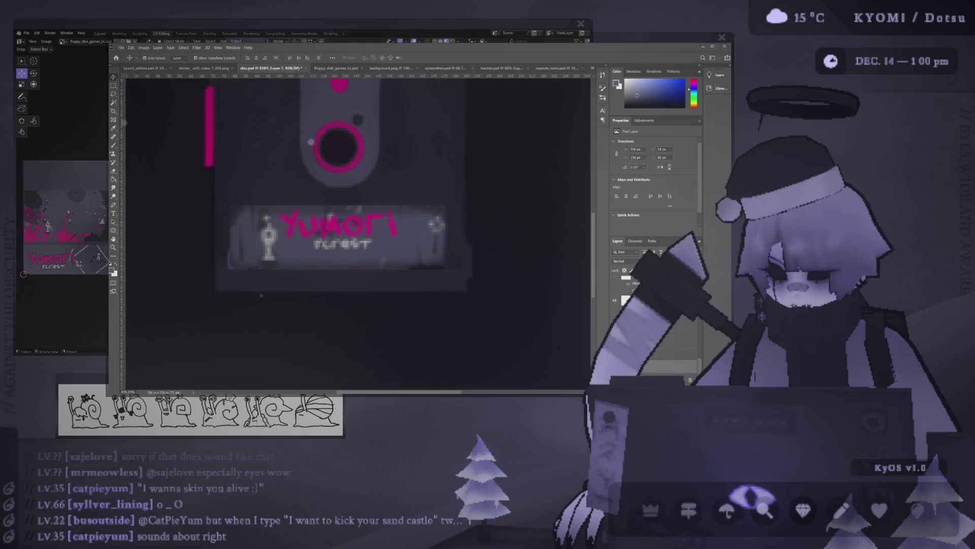
left_click(319, 188)
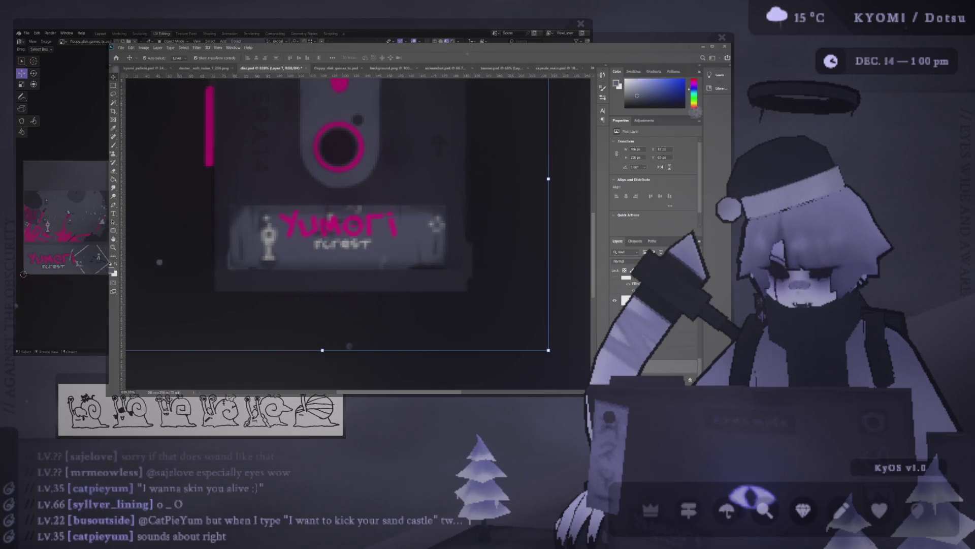
left_click(615, 283)
left_click(615, 283)
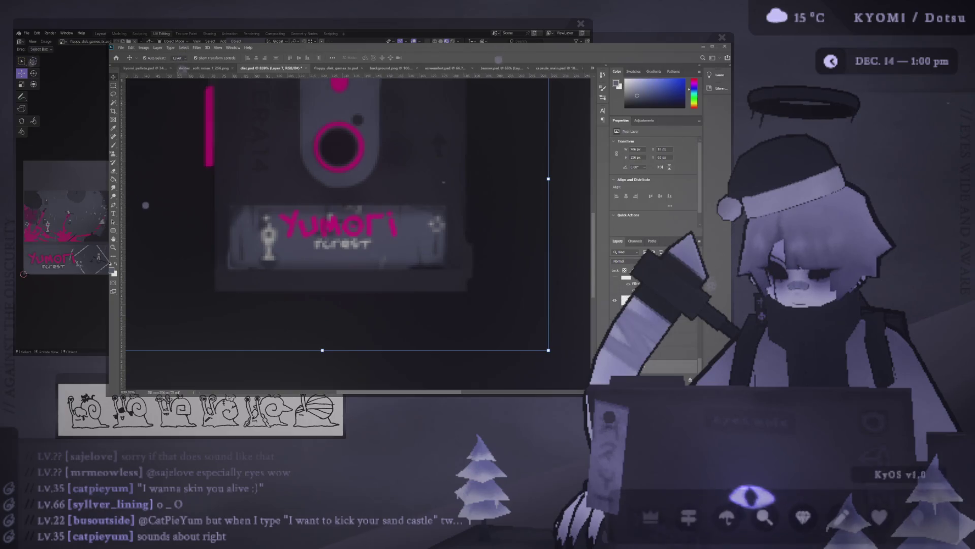
left_click(615, 283)
left_click(615, 283)
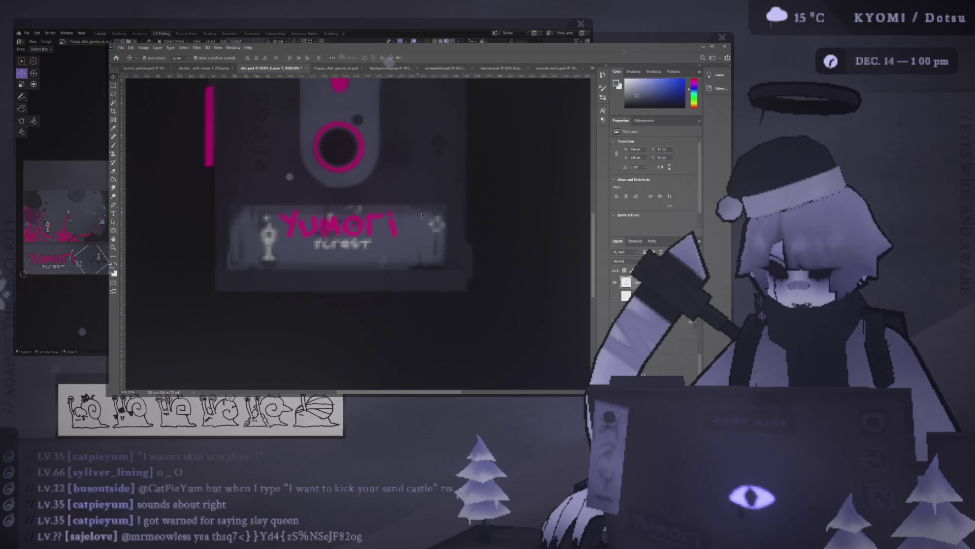
Step: Move the Yumori label slightly up and left, compare the disc layers, and make Layer 12 active
left_click(449, 232)
left_click_drag(449, 232, 435, 223)
left_click(615, 293)
left_click(615, 292)
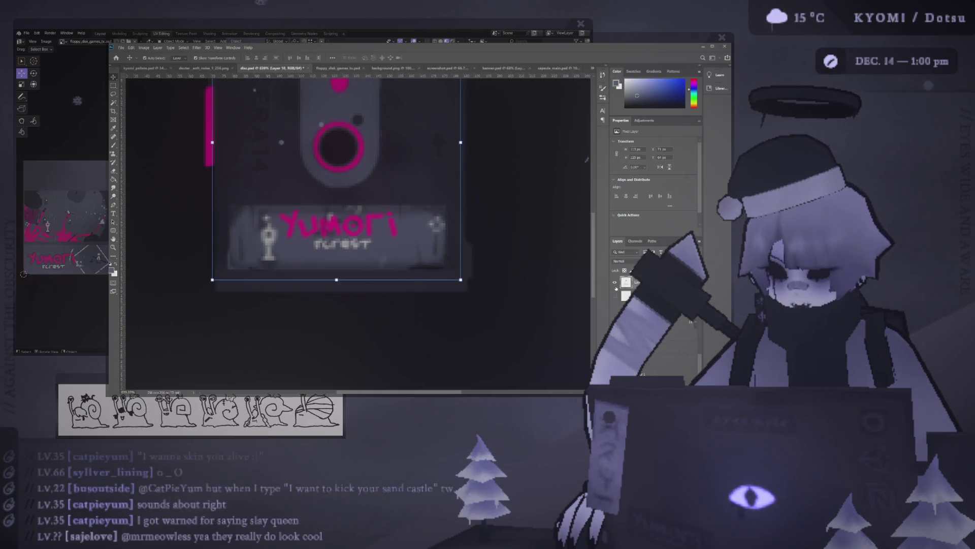
left_click(617, 293)
left_click(617, 292)
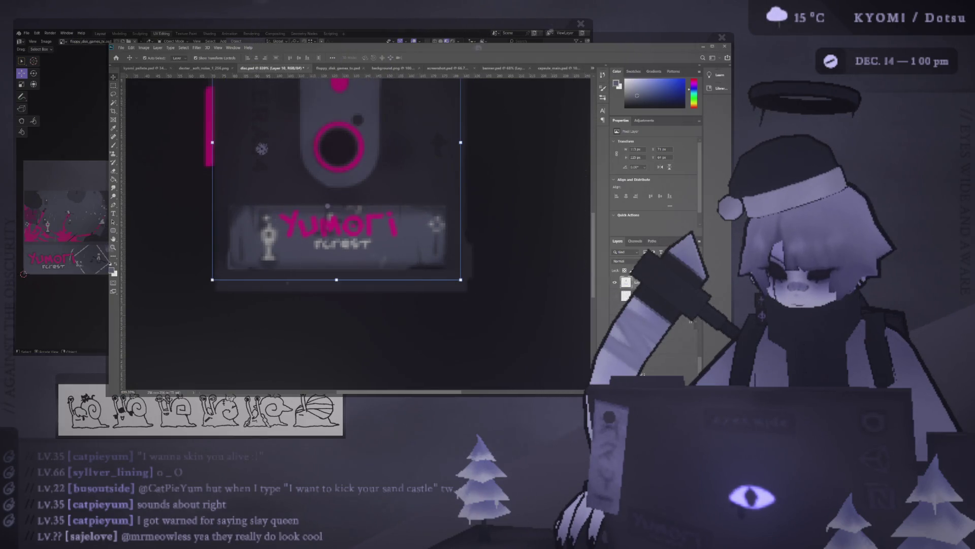
left_click(615, 293)
left_click(615, 293)
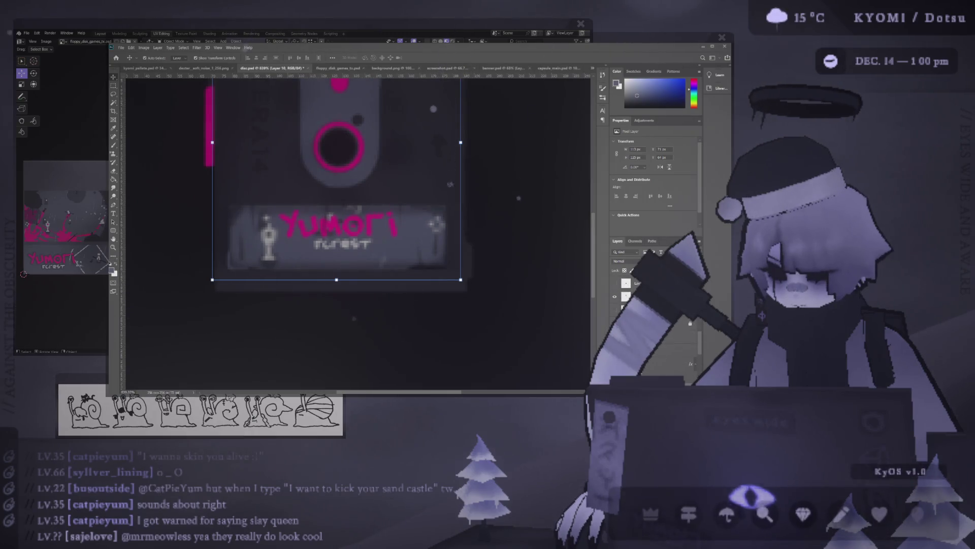
left_click(615, 293)
left_click(615, 293)
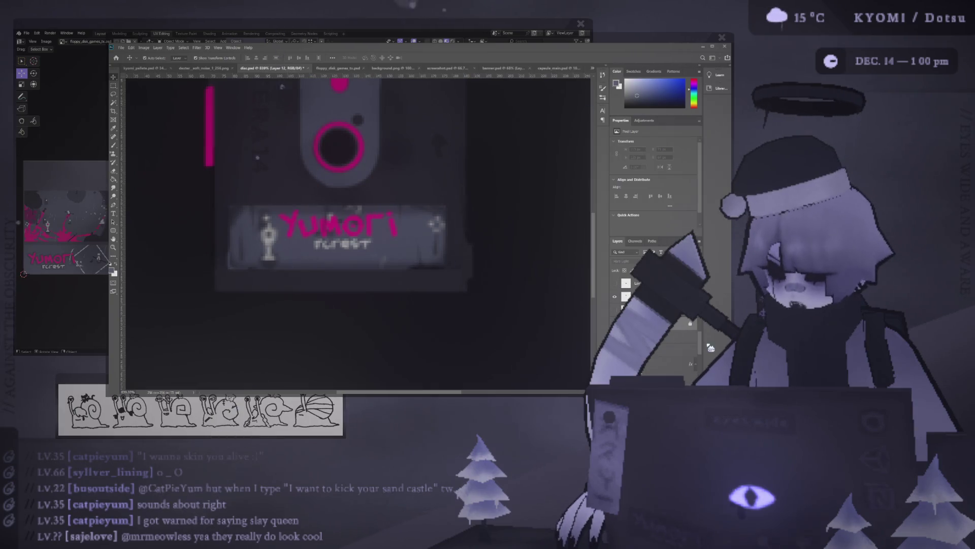
key("i")
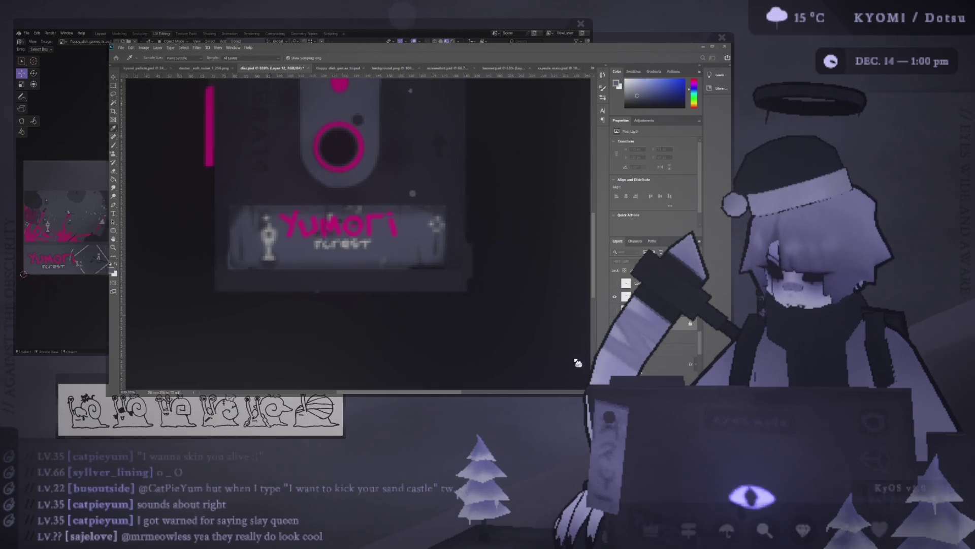
Step: Browse the capsule, banner, screenshot and background.png documents, then settle on floppy_disk_games_tx.psd with nothing selected
left_click(560, 69)
left_click(469, 68)
left_click(435, 69)
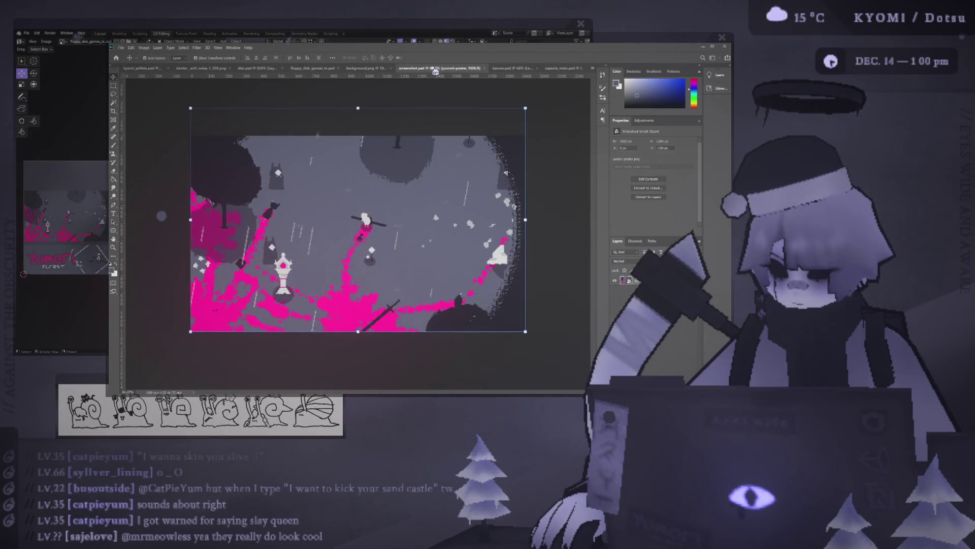
left_click(365, 68)
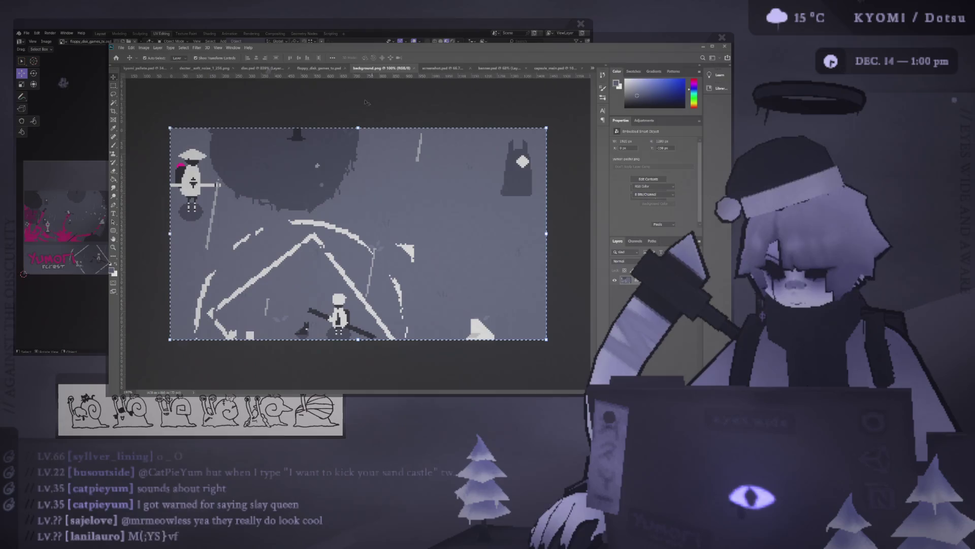
left_click(311, 69)
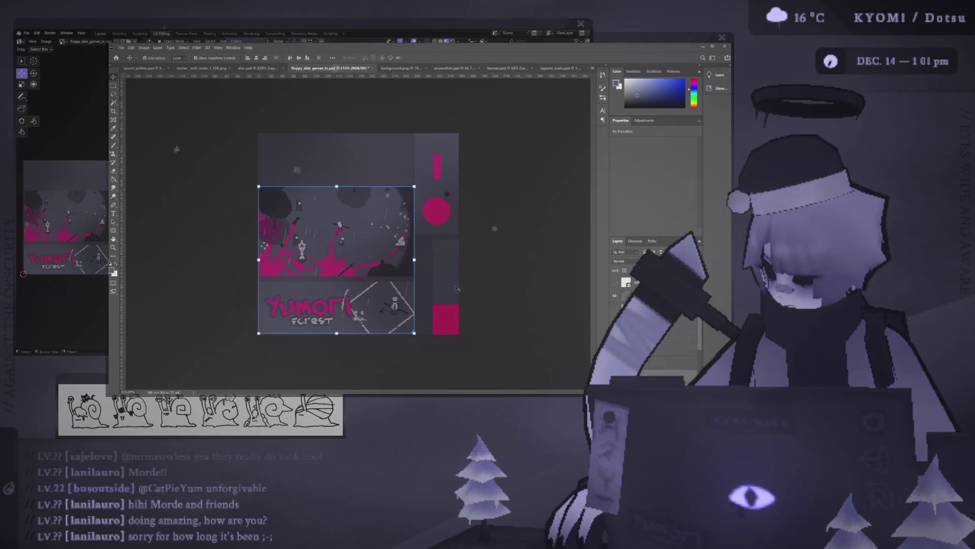
left_click(167, 155)
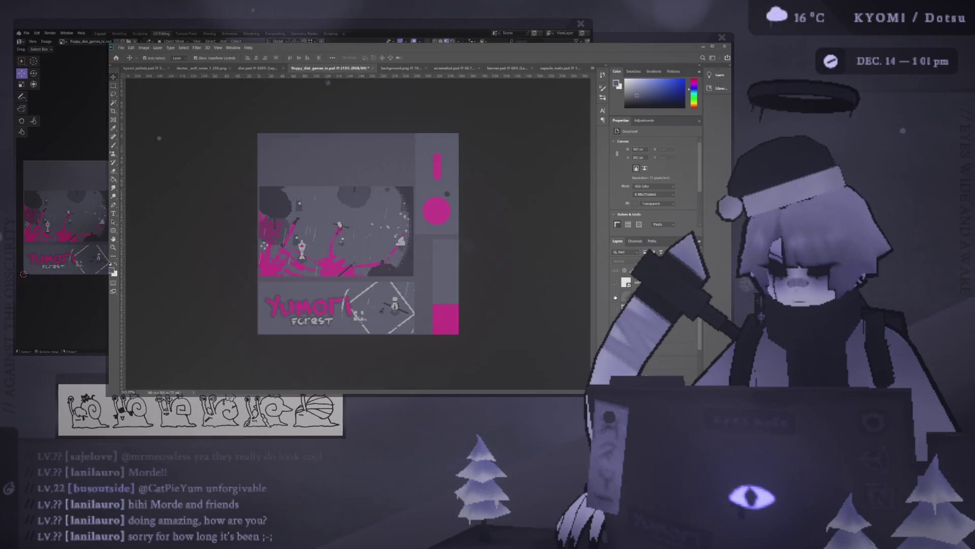
Step: Add a new layer to the texture and brighten the pink areas on the screenshot layer
scroll(366, 303, "up", 5, "alt")
scroll(288, 297, "down", 2)
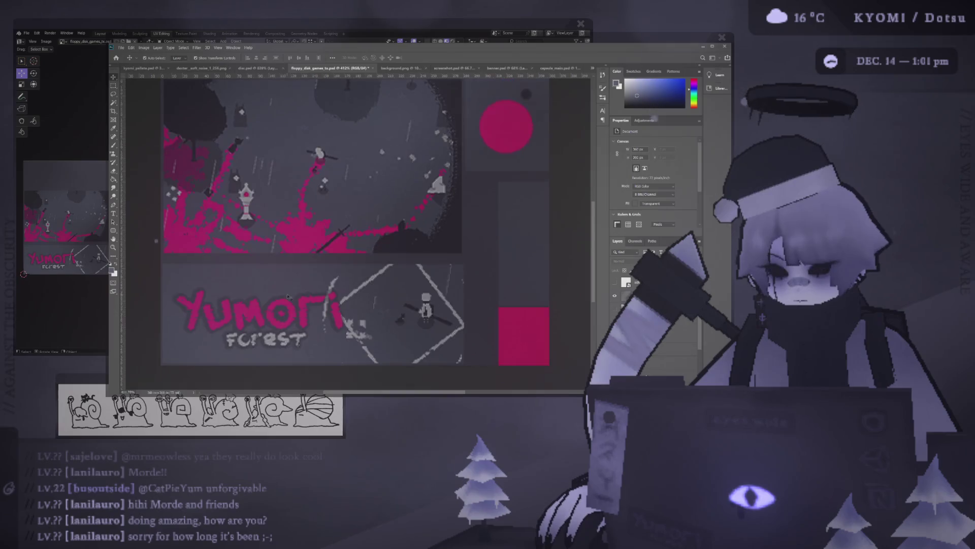
key("ctrl+shift+alt+n")
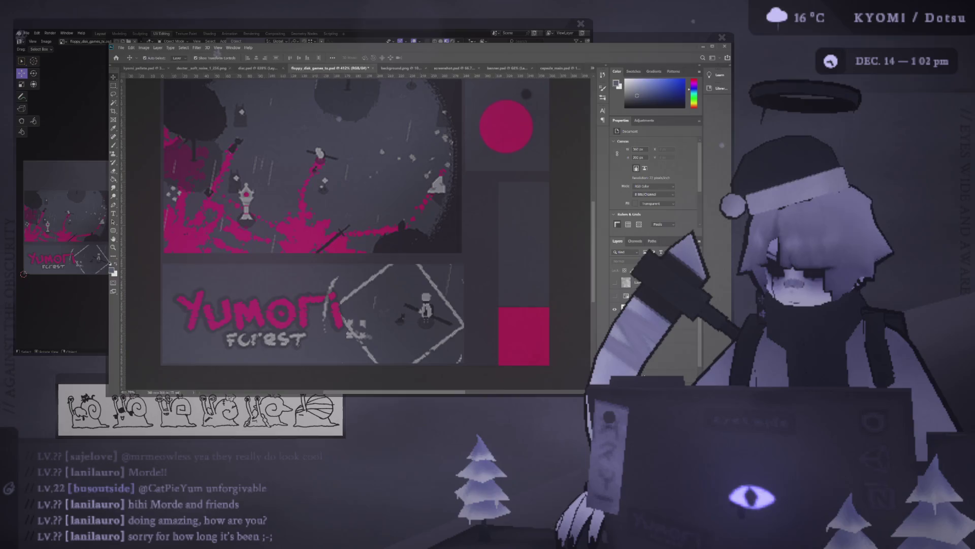
left_click(638, 283)
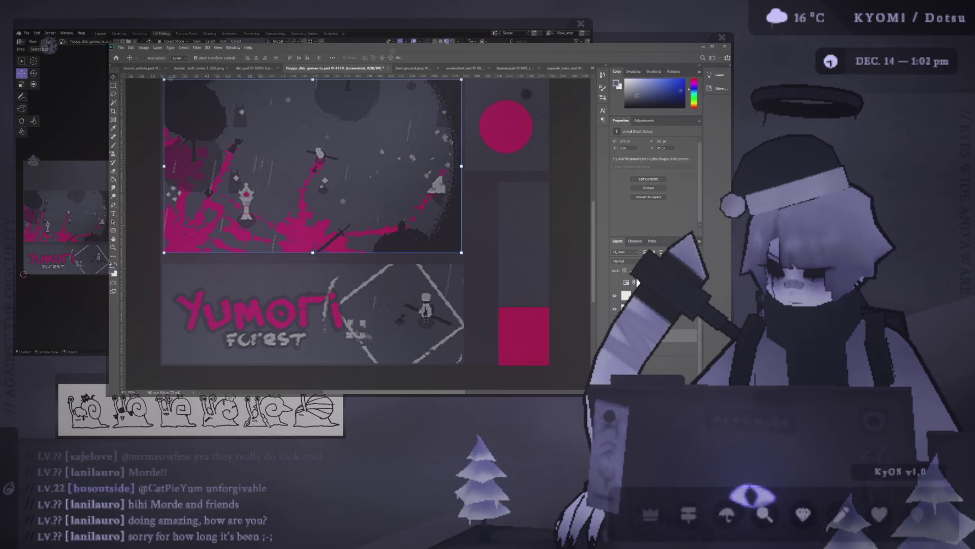
key("ctrl+e")
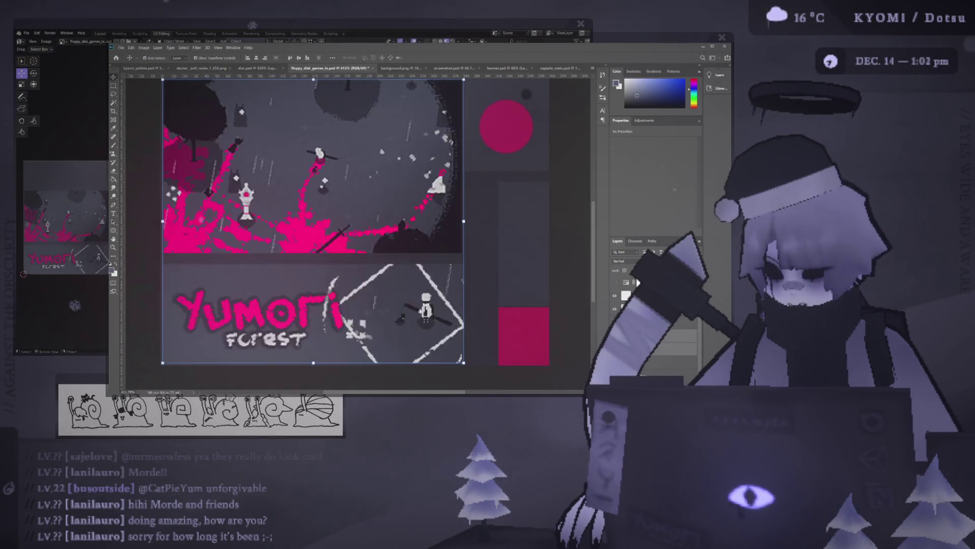
Step: Select the right-hand strip and the Overlay layer, leaving Layer 6 active
left_click(637, 283)
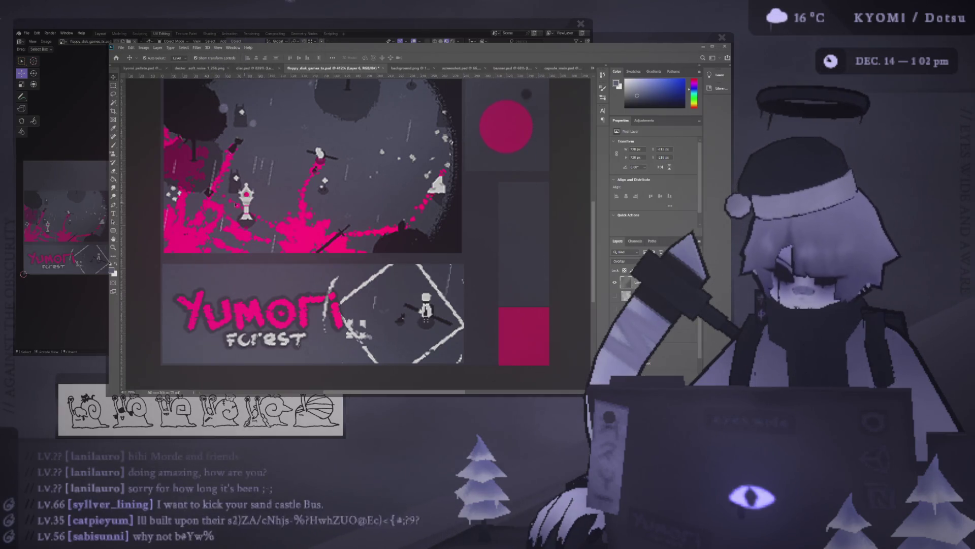
scroll(234, 205, "down", 2, "alt")
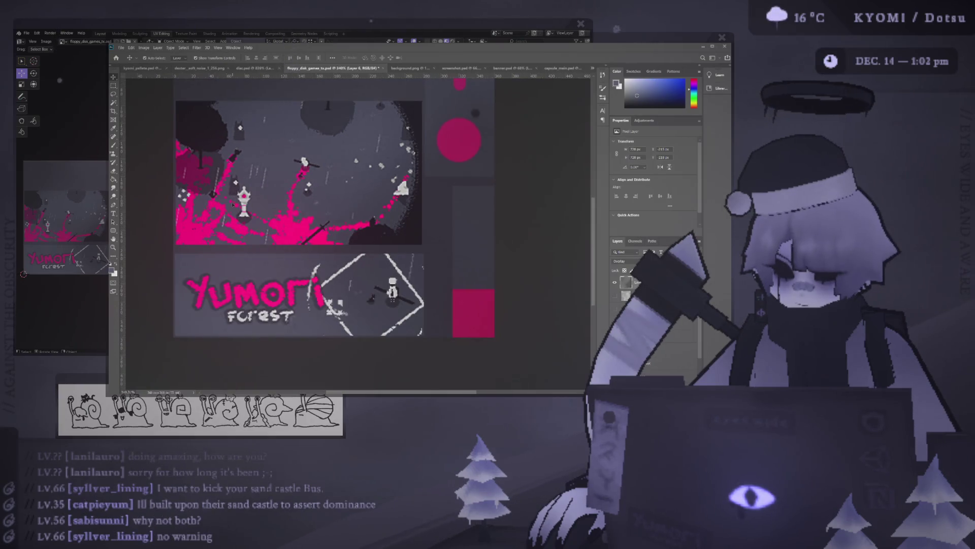
left_click(670, 330)
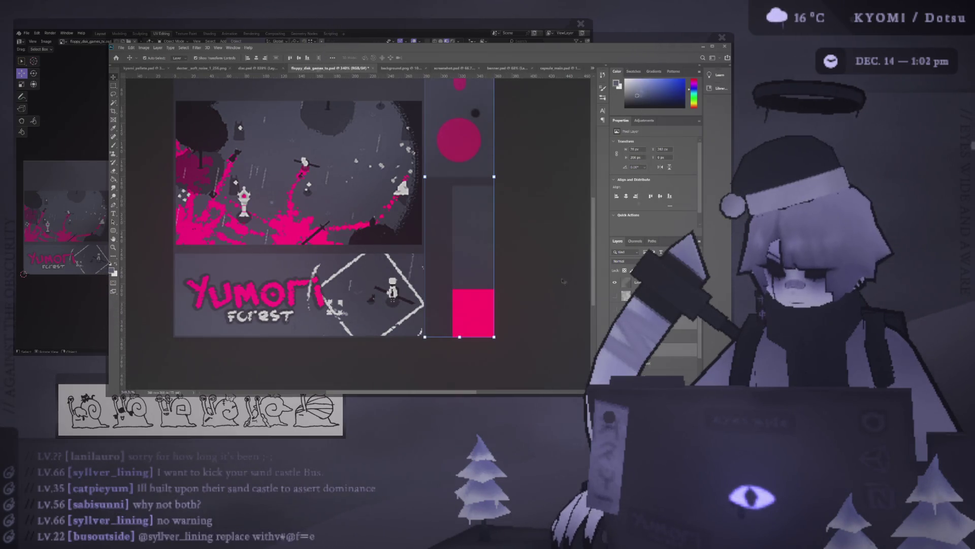
left_click(540, 278)
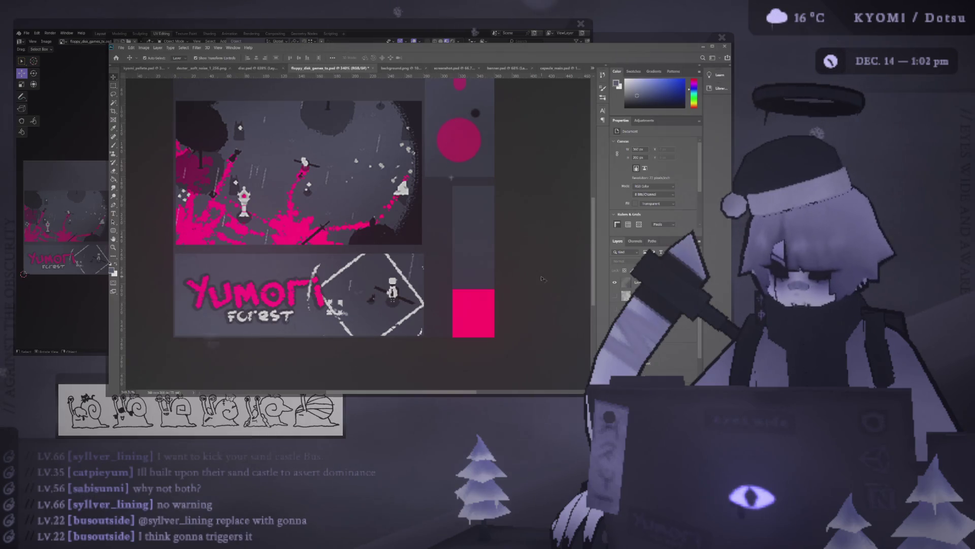
left_click(620, 282)
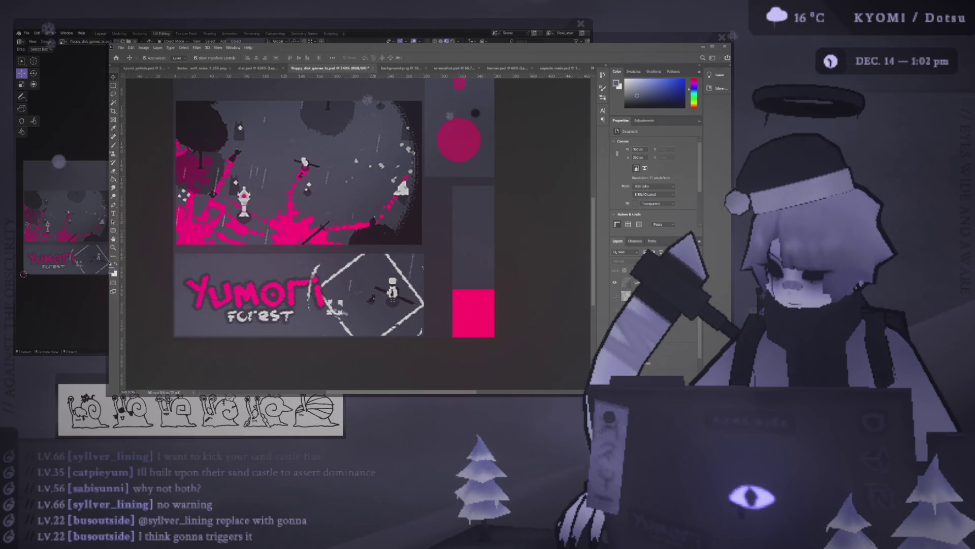
scroll(472, 179, "up", 1)
left_click(473, 179)
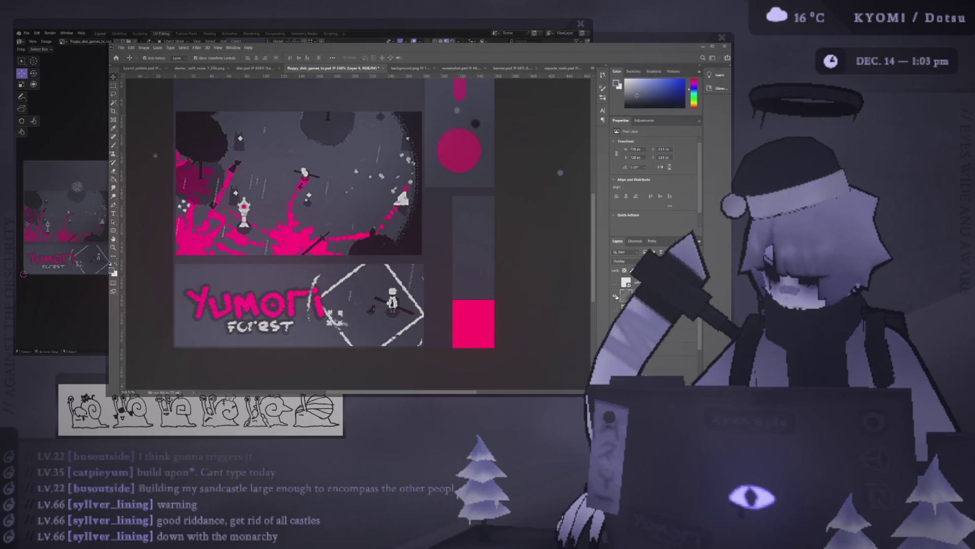
key("ctrl+shift+alt+n")
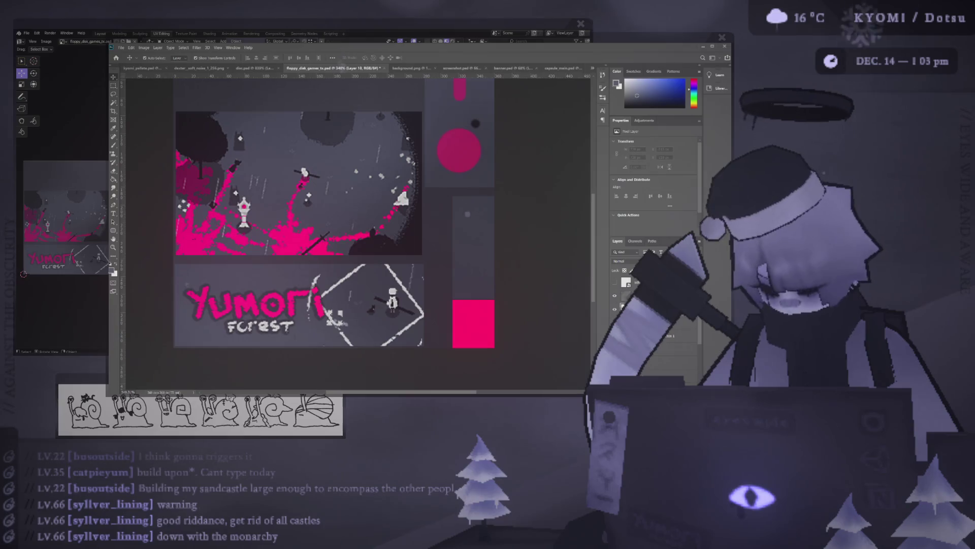
key("g")
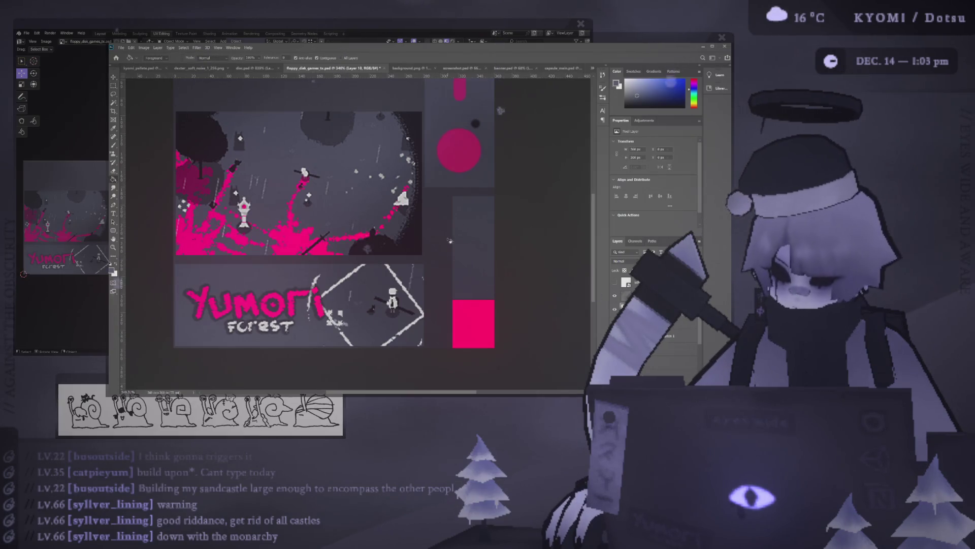
left_click(466, 251)
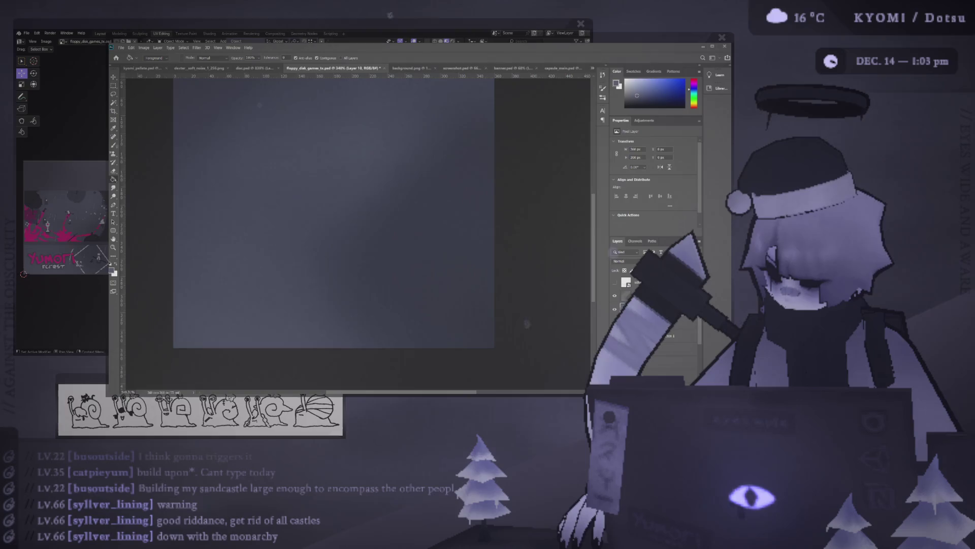
key("ctrl+z")
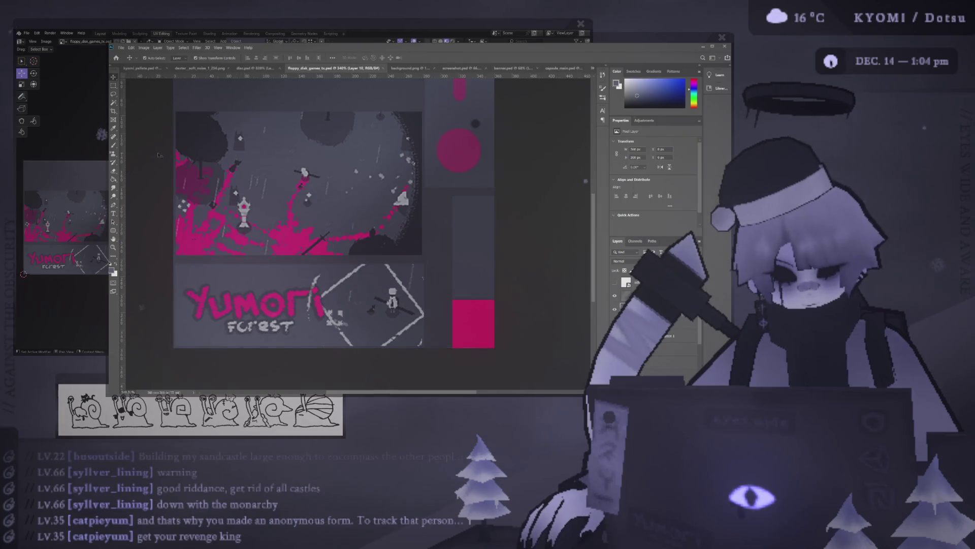
Step: Turn on a hidden layer and toggle another one to compare the artwork
key("v")
left_click(198, 149)
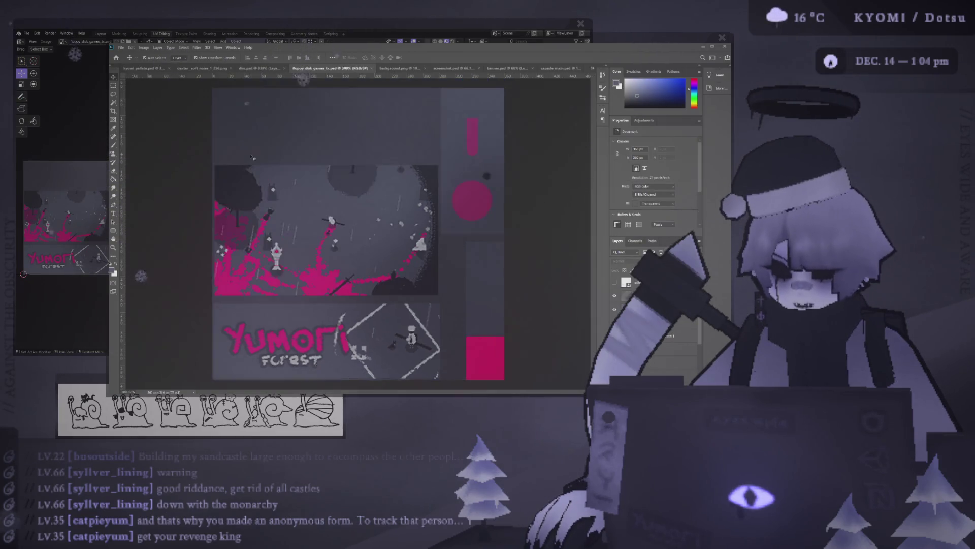
scroll(252, 157, "down", 2, "alt")
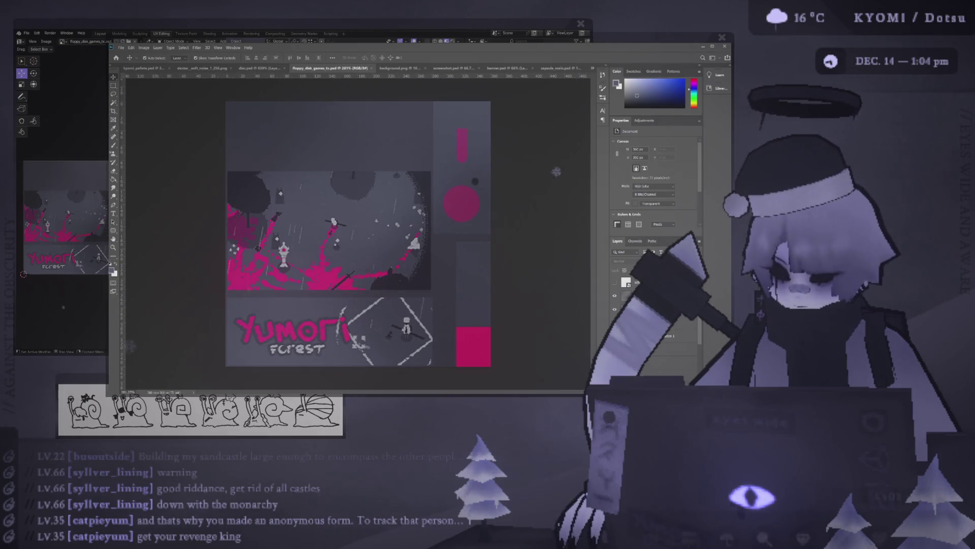
left_click(614, 309)
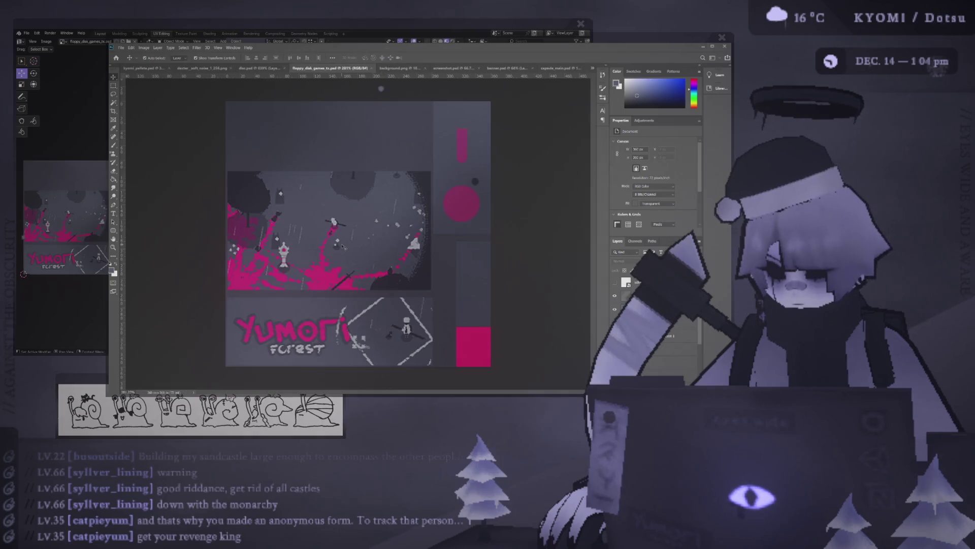
scroll(343, 247, "down", 2, "alt")
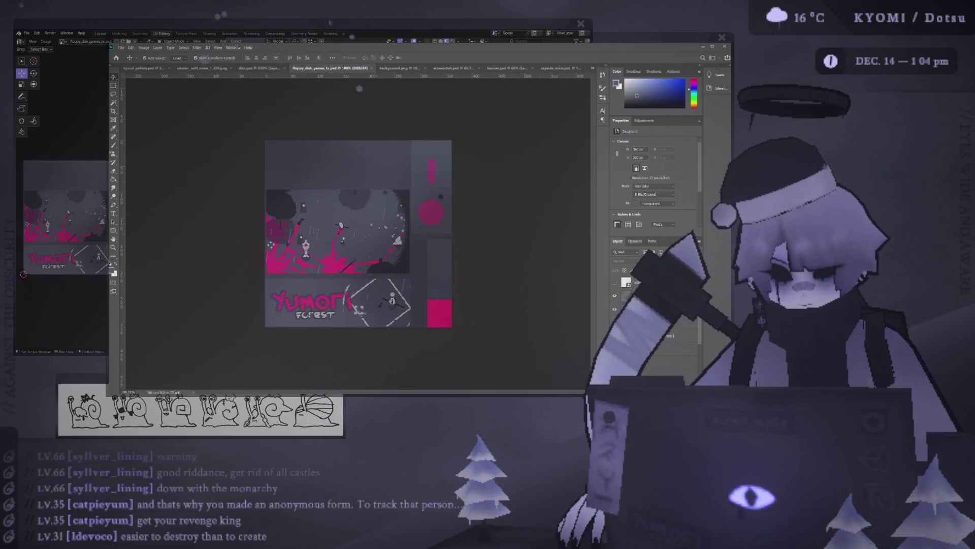
left_click(616, 296)
left_click(615, 296)
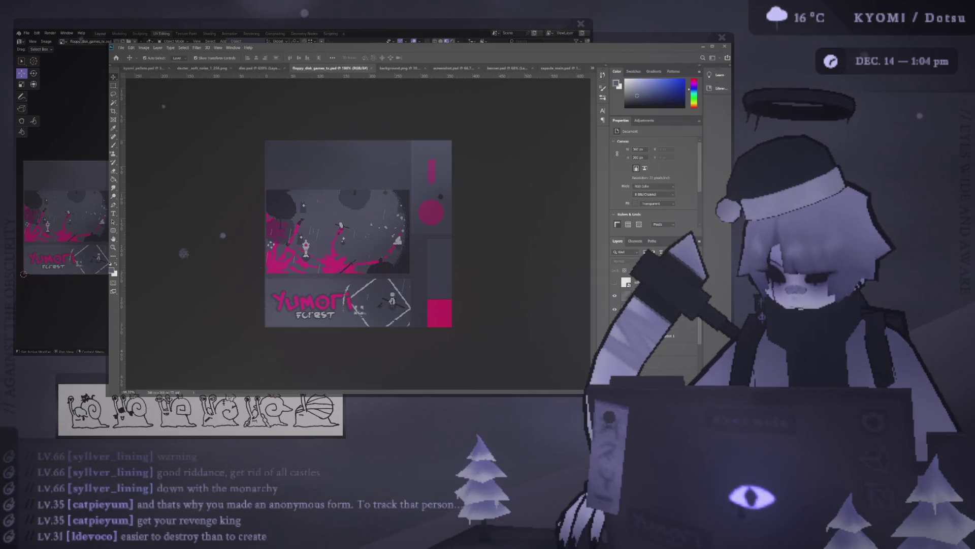
Step: Compare Layer 10's blending with Layer 6, keep Layer 10 at Normal, and frame the disks in Blender
left_click(635, 296)
scroll(625, 261, "down", 16)
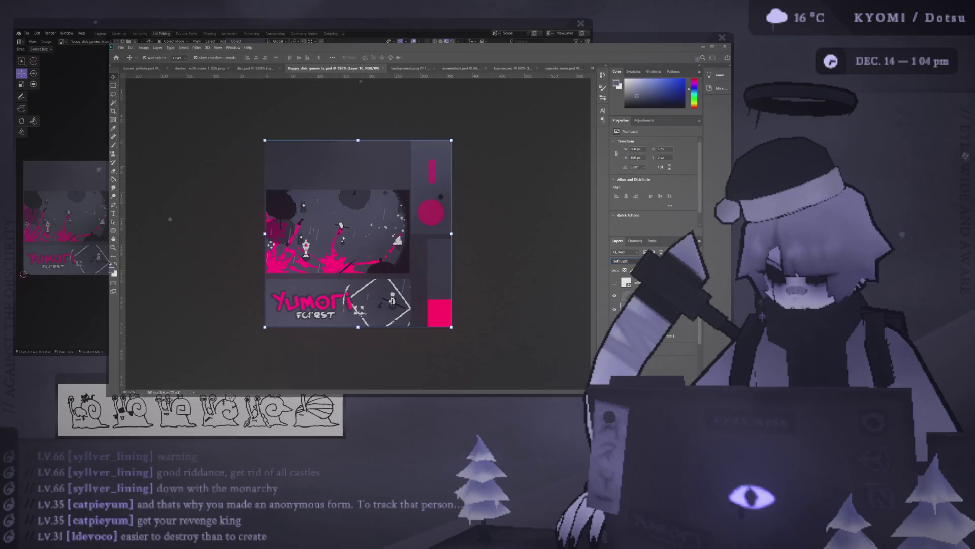
scroll(625, 261, "up", 2)
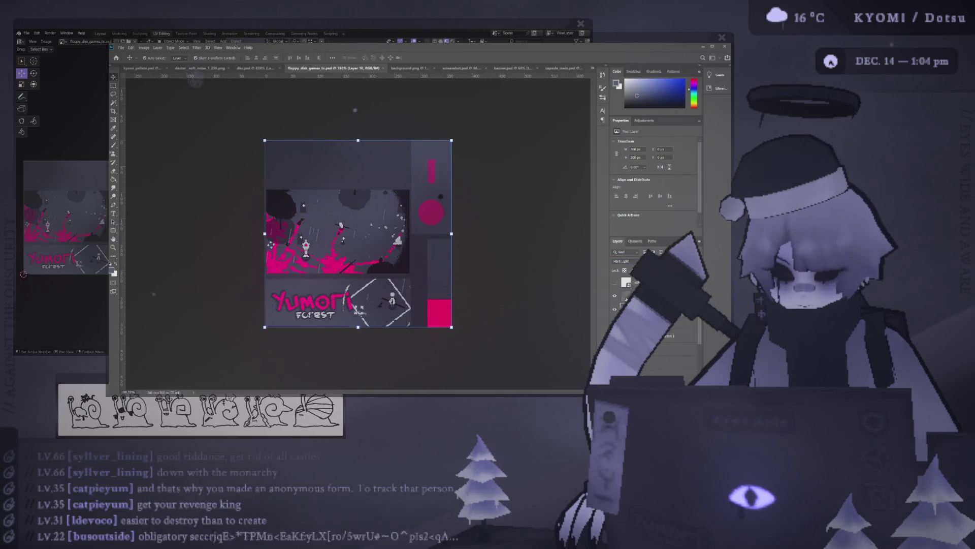
left_click(625, 298)
scroll(625, 261, "down", 2)
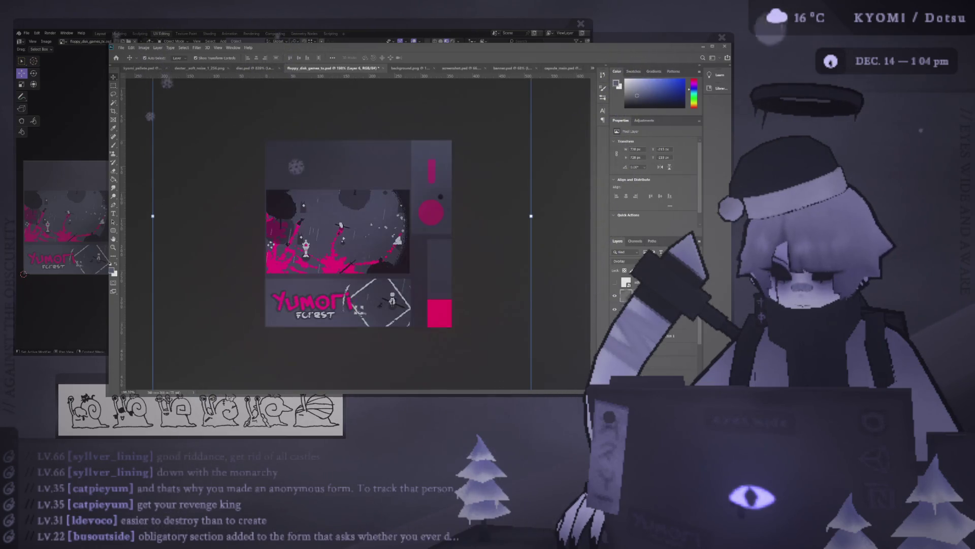
left_click(629, 282)
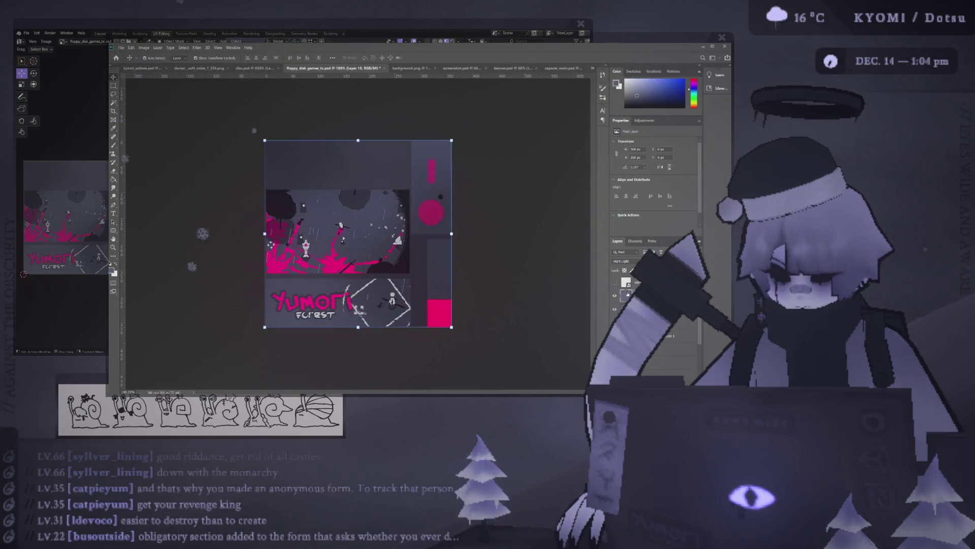
scroll(630, 261, "up", 10)
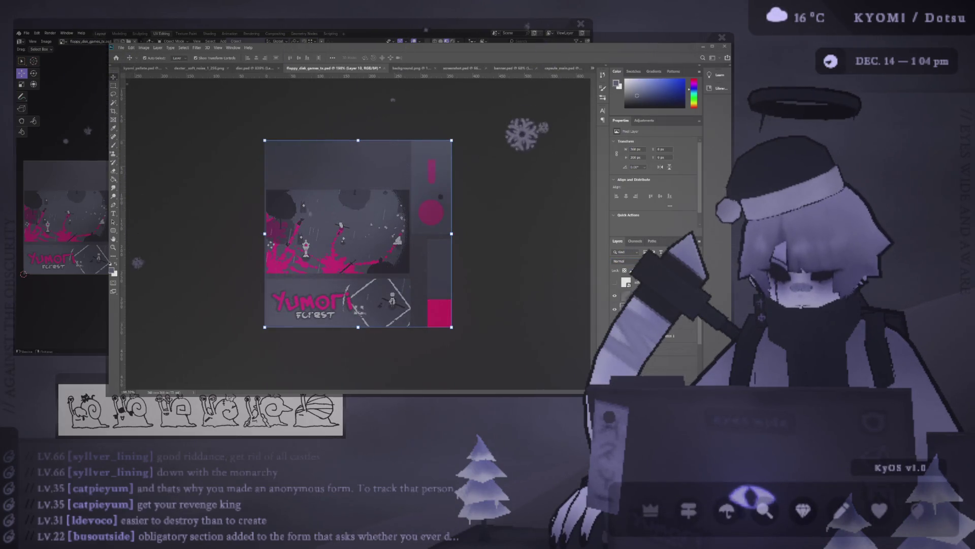
key("alt+Tab")
middle_click_drag(188, 235, 206, 228, "shift")
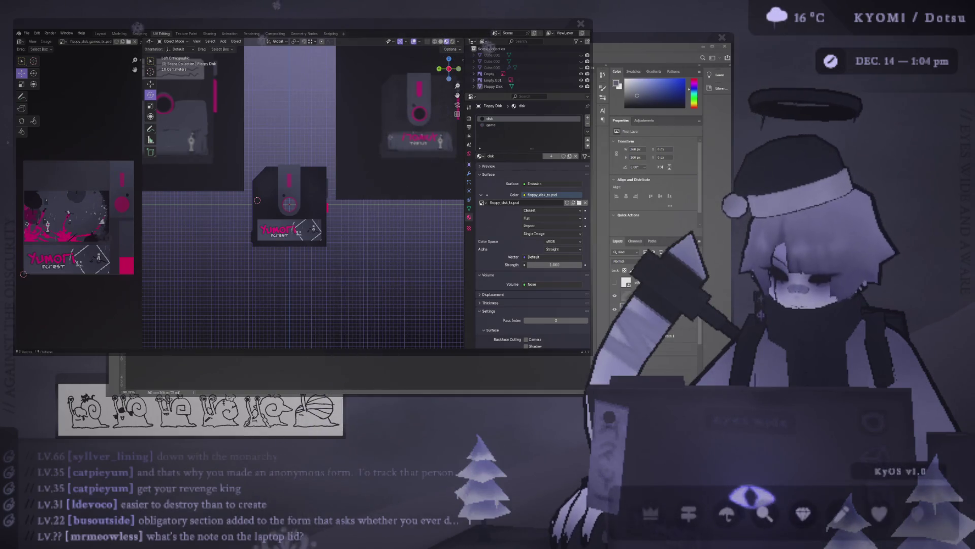
Step: Toggle a texture layer to compare the look, then check the floppy disk model in Blender
key("alt+Tab")
left_click(440, 351)
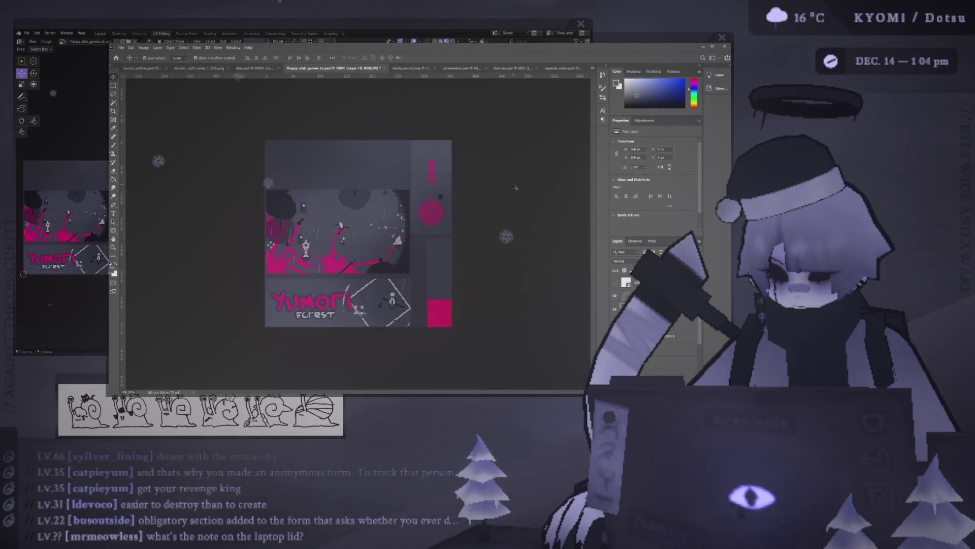
left_click(615, 296)
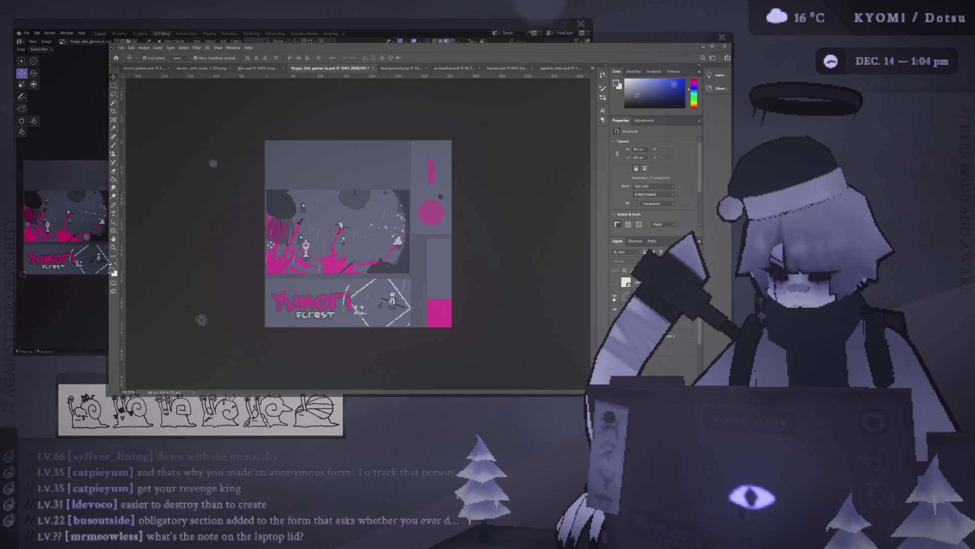
left_click(615, 296)
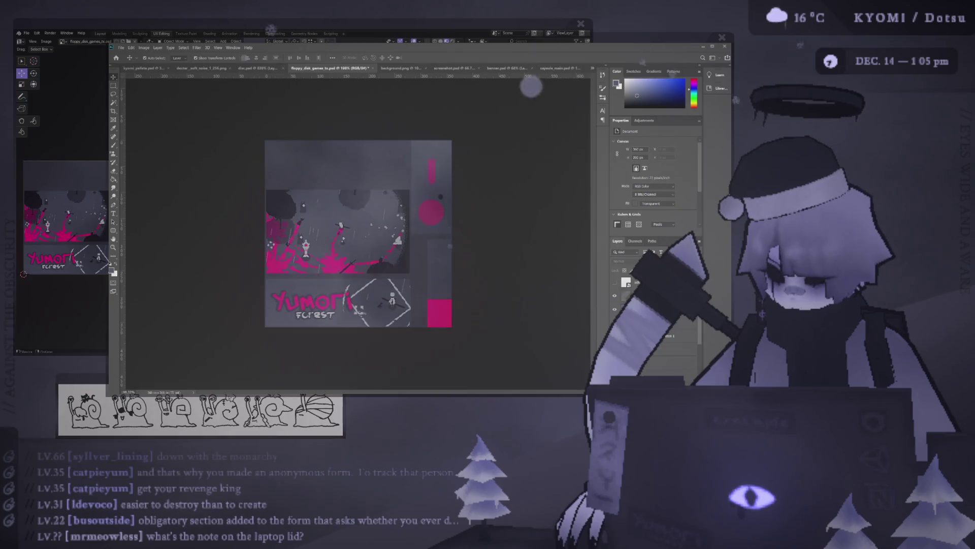
left_click(106, 233)
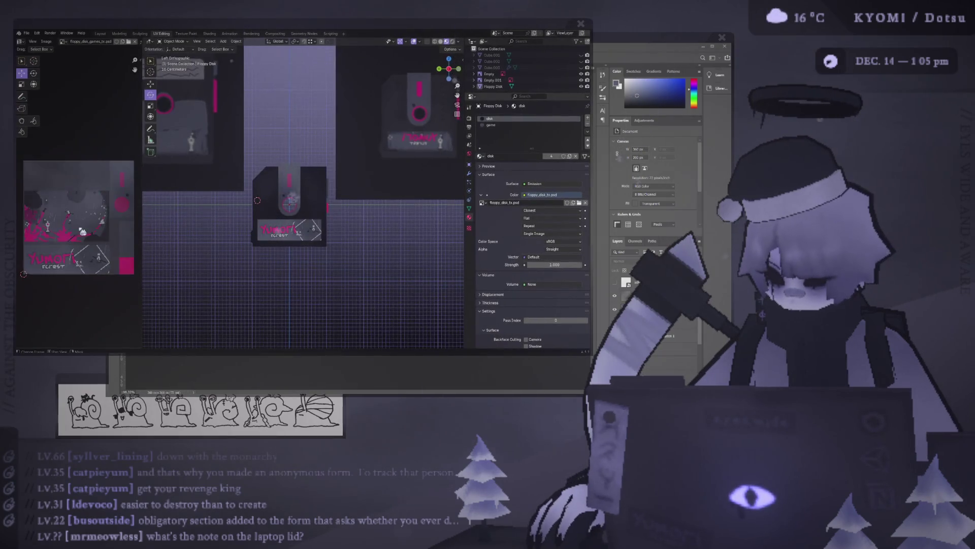
scroll(264, 231, "down", 5)
scroll(213, 234, "down", 3)
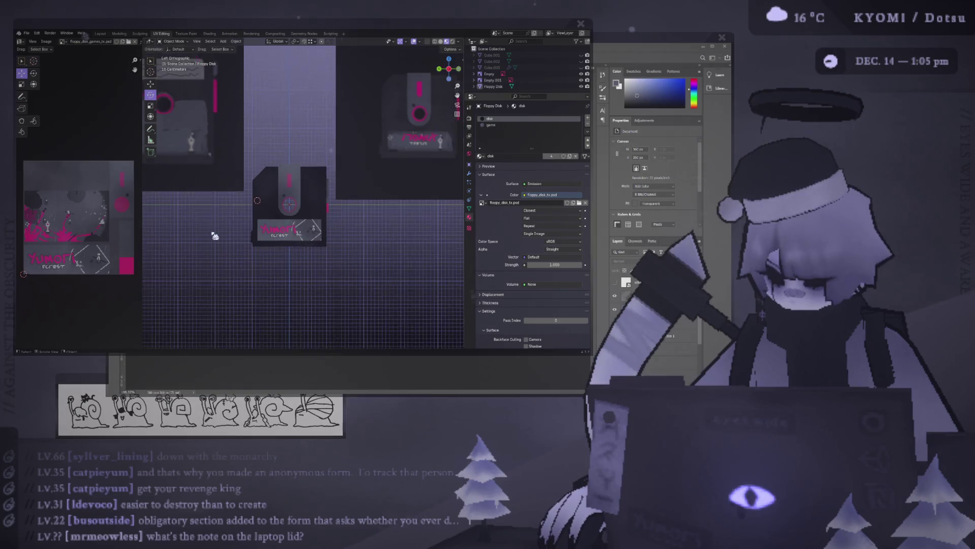
Step: Save the texture document and glance at the Blender model
key("alt+Tab")
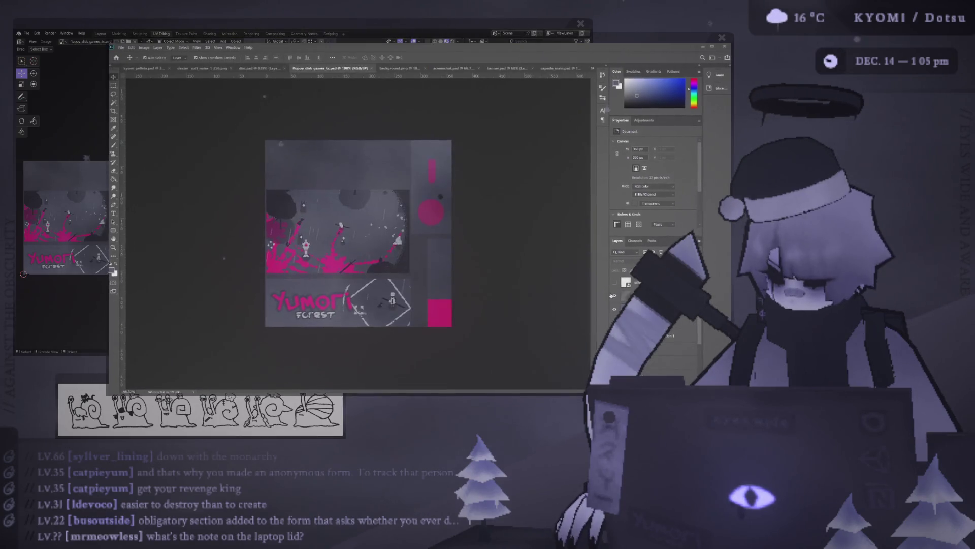
key("ctrl+s")
key("alt+Tab")
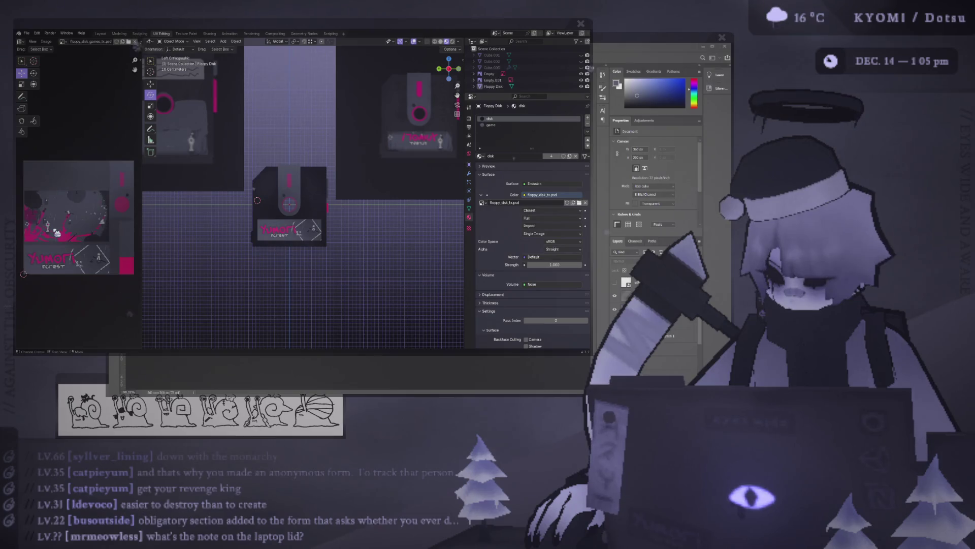
key("alt+Tab")
Step: Raise Layer 8, the pink exclamation mark and circle, to full opacity and compare it in Blender
left_click(626, 296)
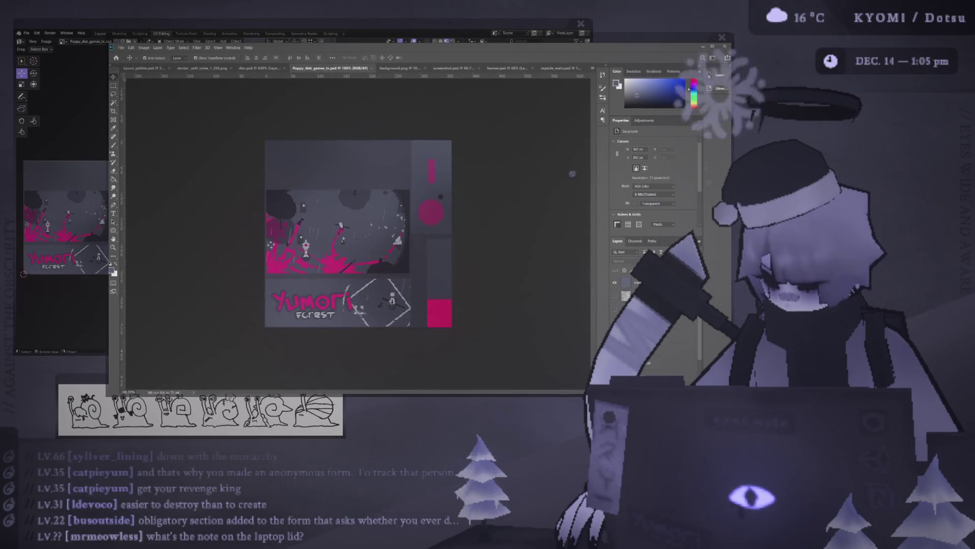
left_click(440, 196)
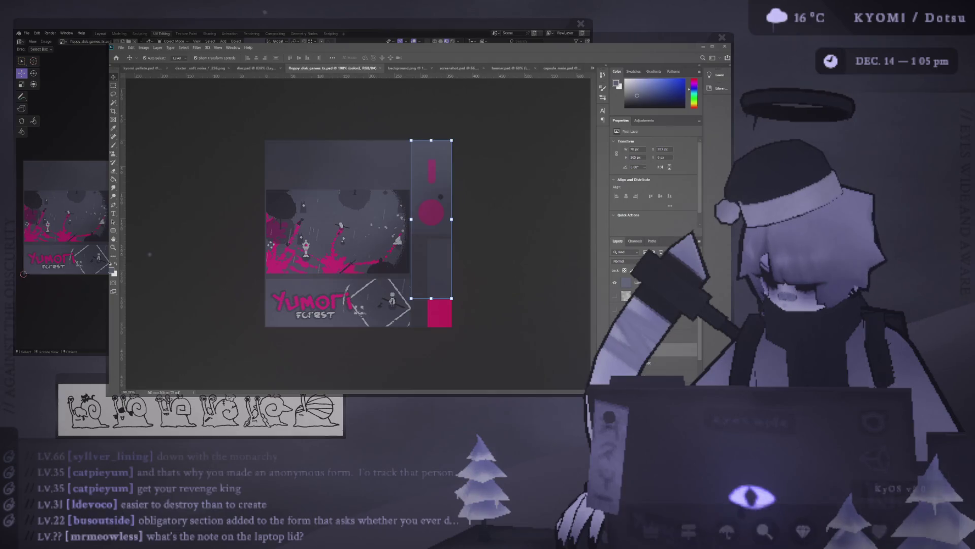
key("0")
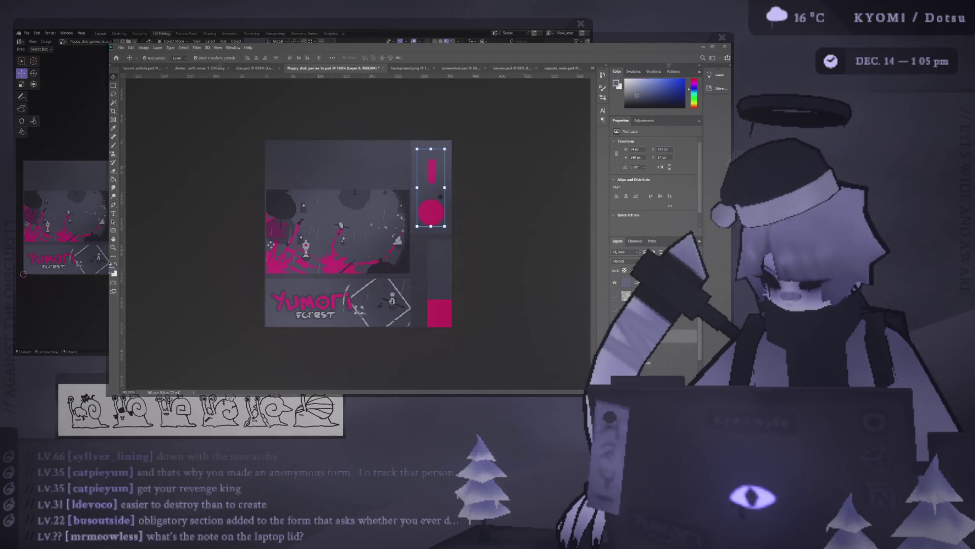
left_click(189, 120)
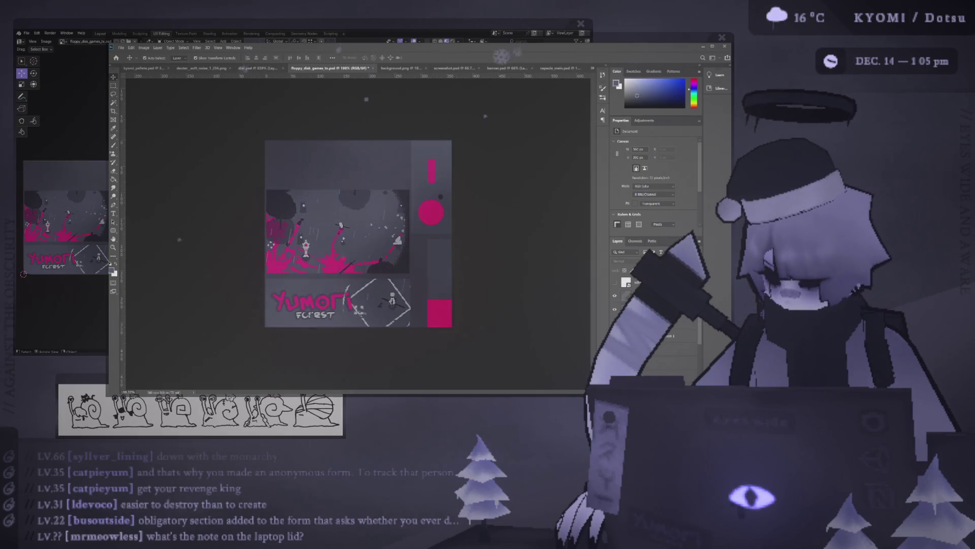
key("alt+Tab")
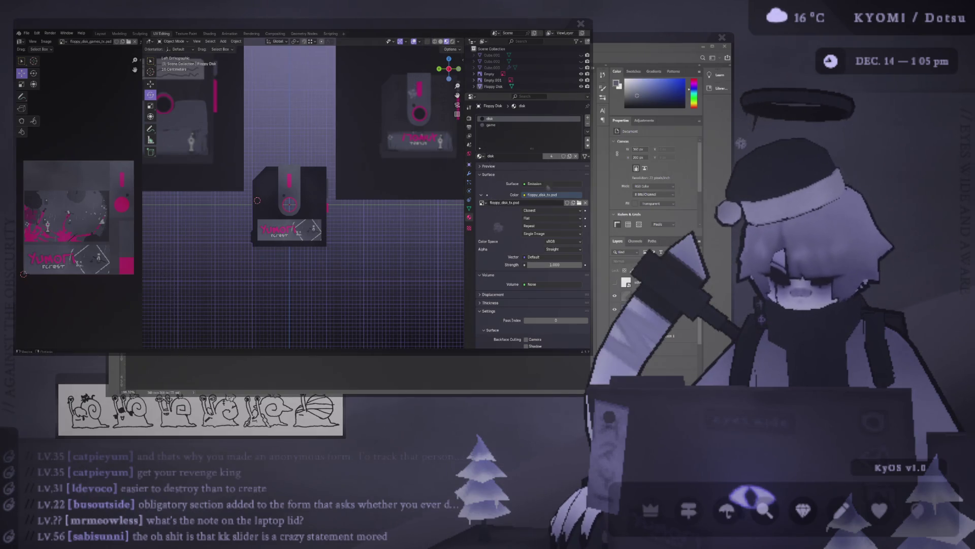
key("alt+Tab")
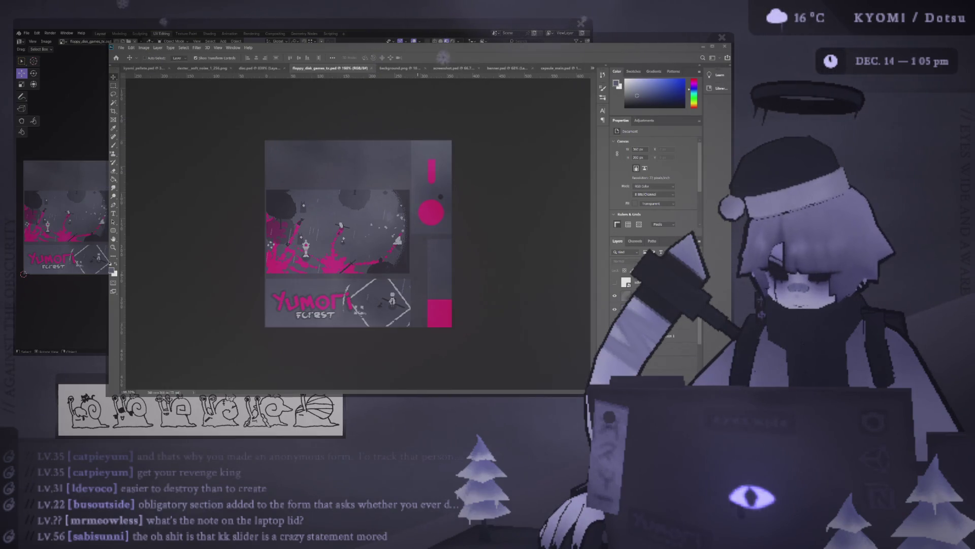
key("alt+Tab")
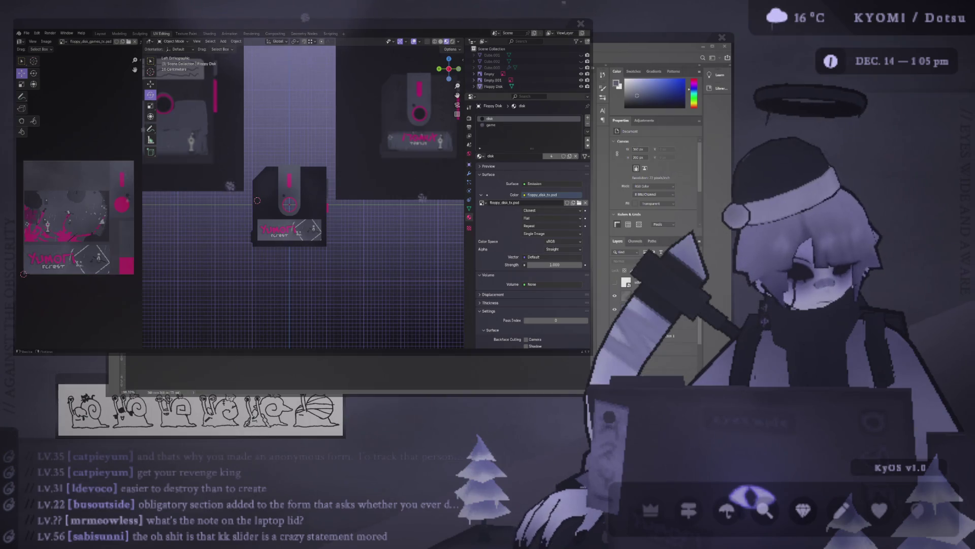
key("alt+Tab")
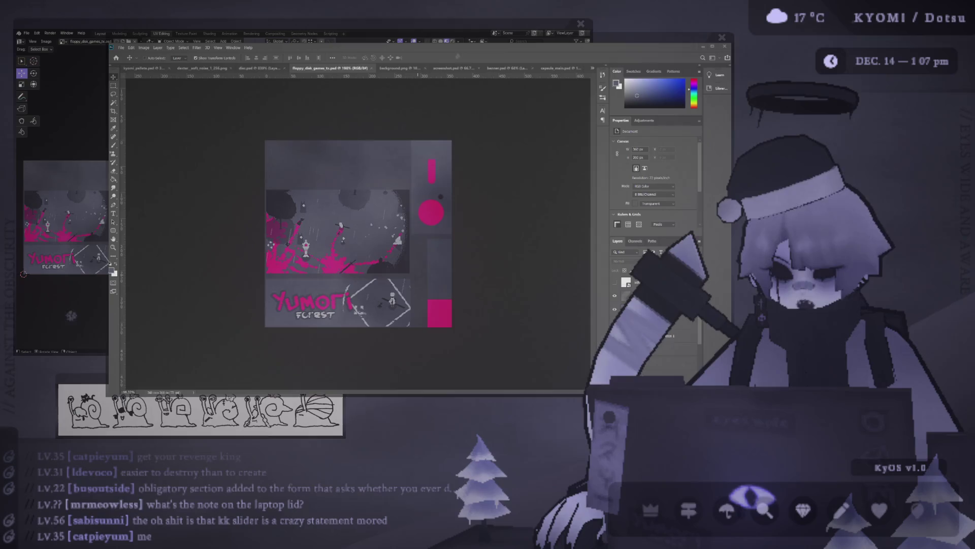
Step: Check the floppy disks in Blender from the numpad side views, zooming in and out
left_click(72, 315)
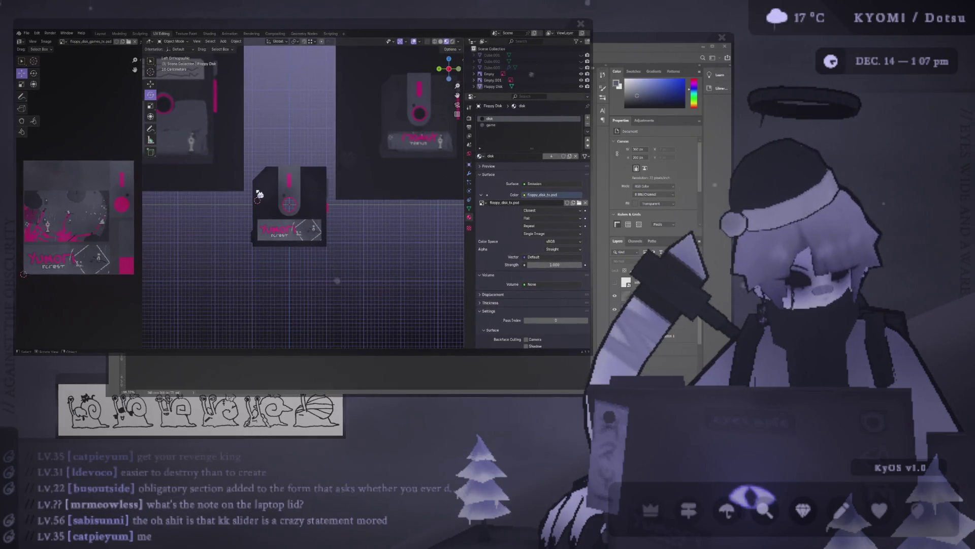
key("KP_3")
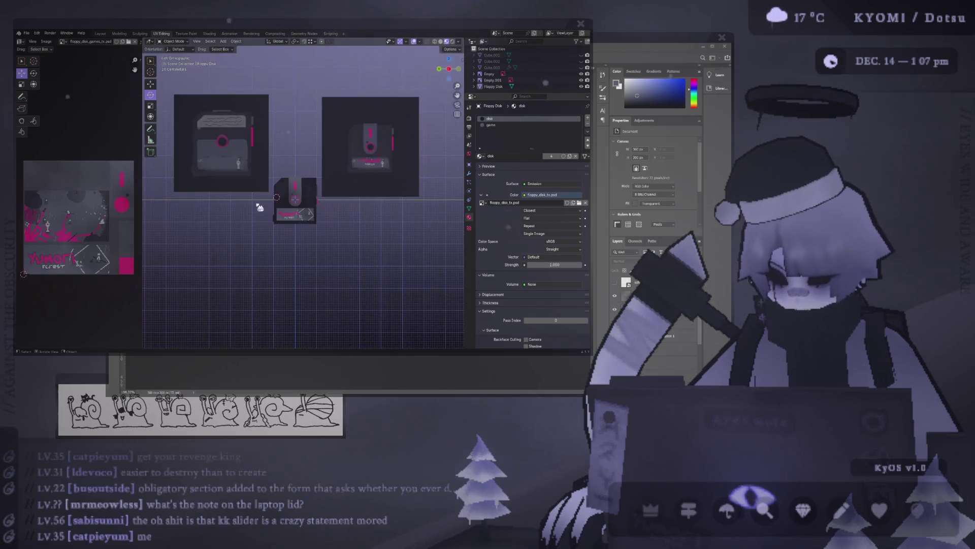
key("ctrl+KP_3")
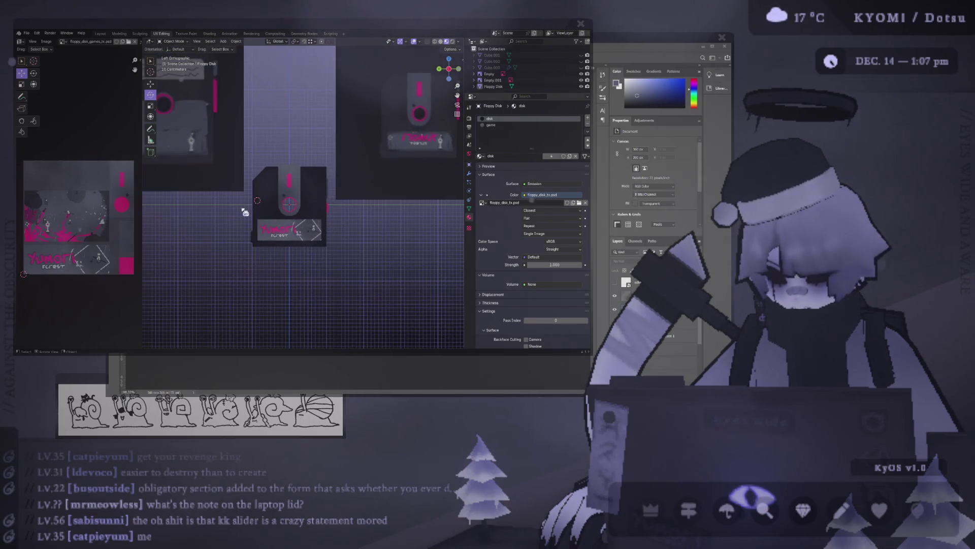
scroll(244, 212, "down", 4)
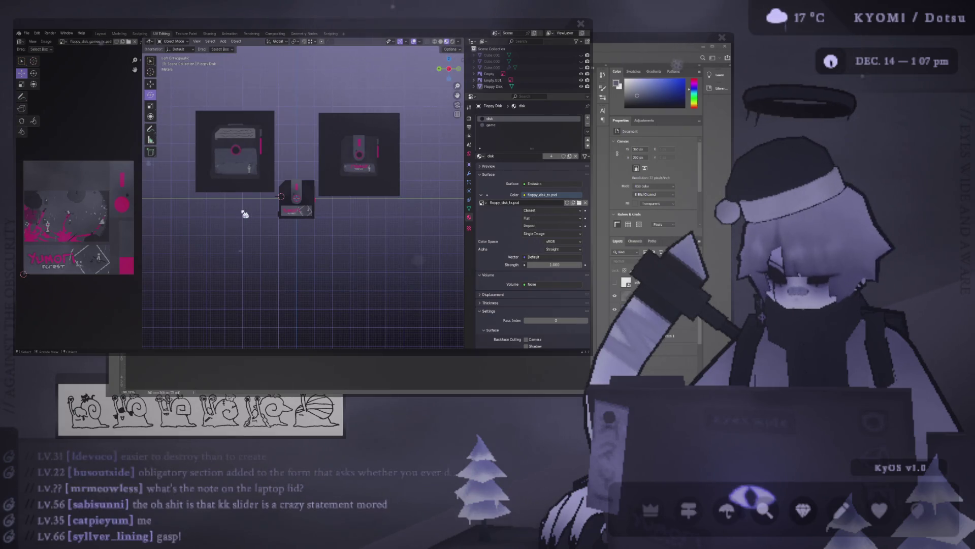
scroll(245, 213, "up", 1)
scroll(343, 285, "up", 2)
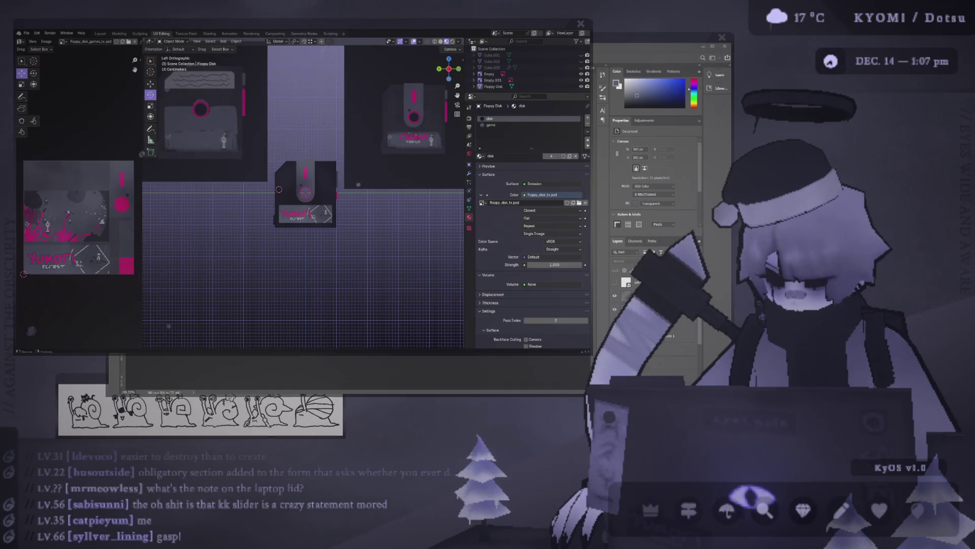
Step: Compare the texture between Photoshop and Blender, then add a Hue/Saturation adjustment
key("alt+Tab")
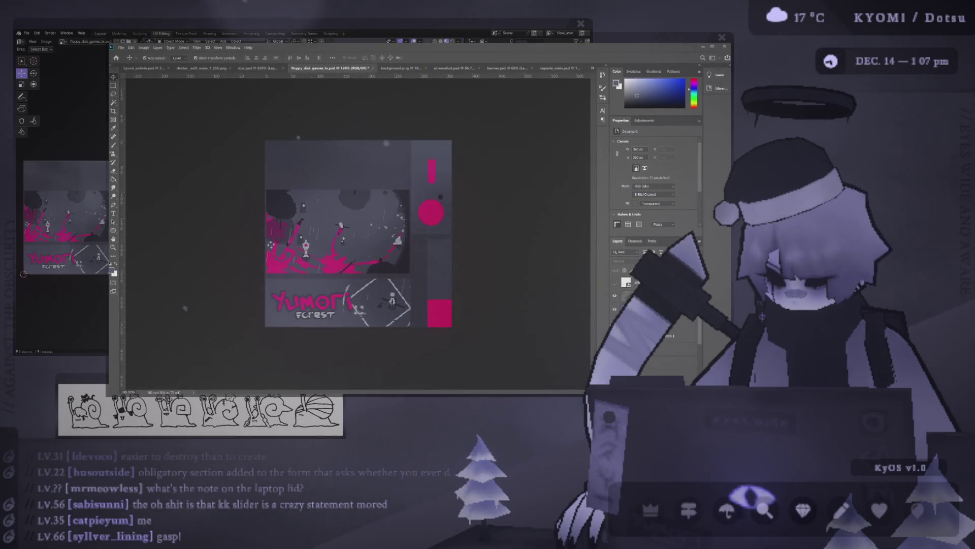
key("alt+Tab")
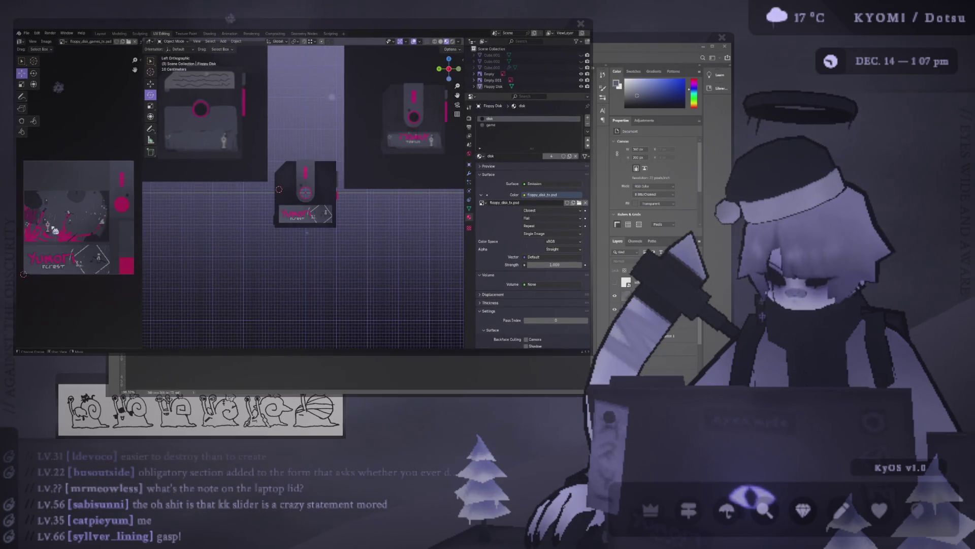
scroll(292, 229, "down", 3)
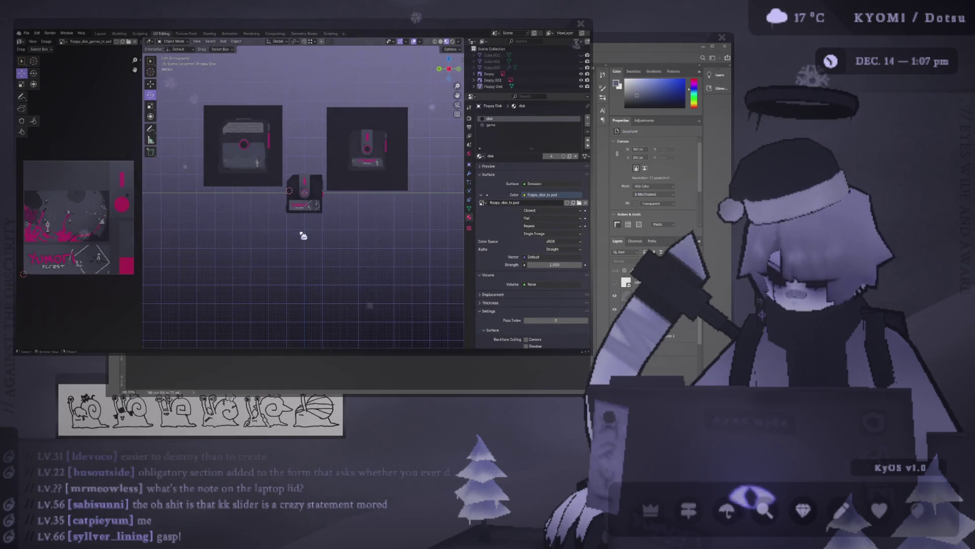
key("alt+Tab")
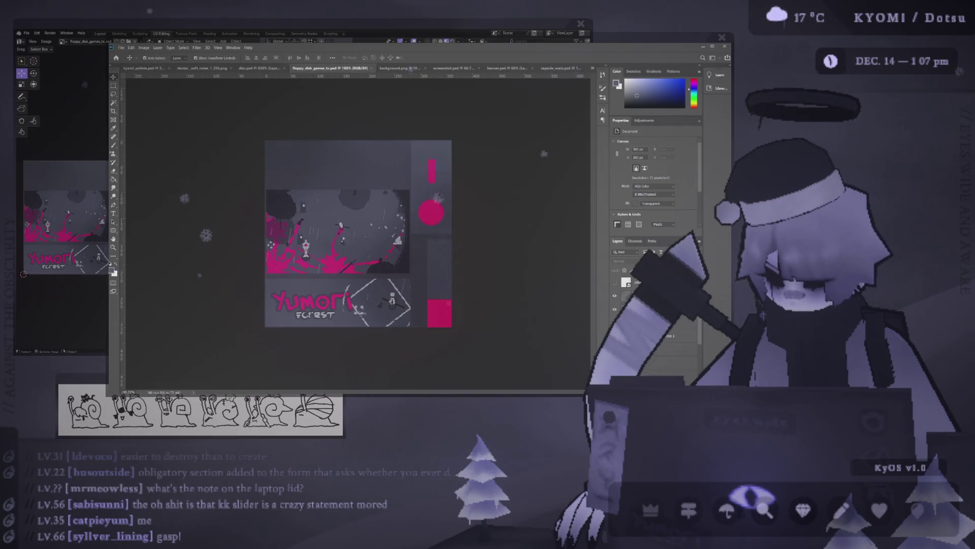
key("ctrl+u")
Step: Nudge the Hue/Saturation Lightness, reset it, save, and compare the texture in Blender
left_click_drag(654, 190, 625, 200)
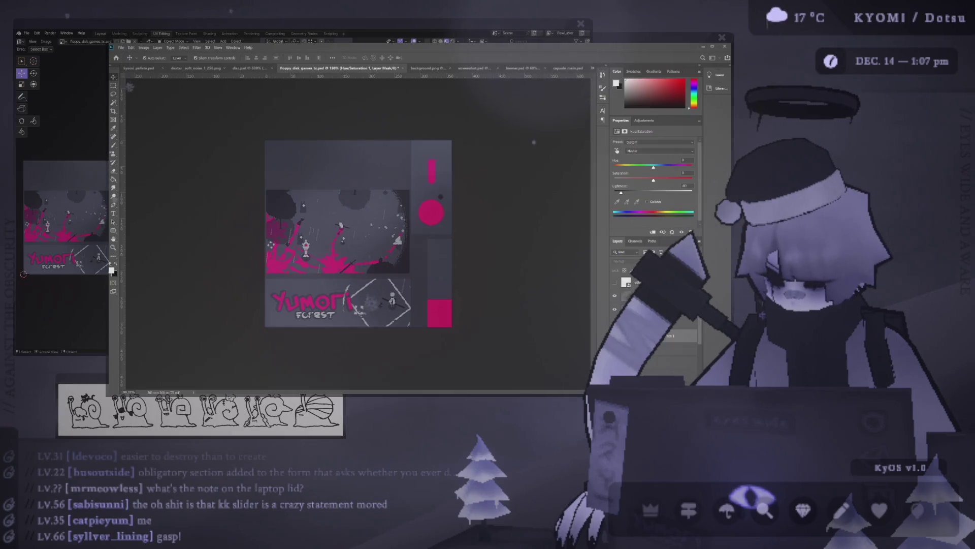
left_click(658, 190)
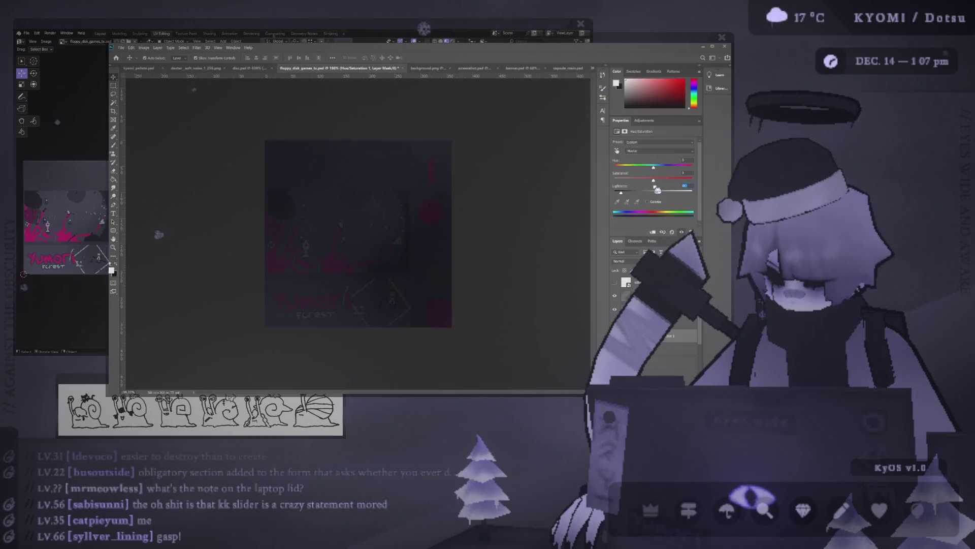
left_click(657, 190)
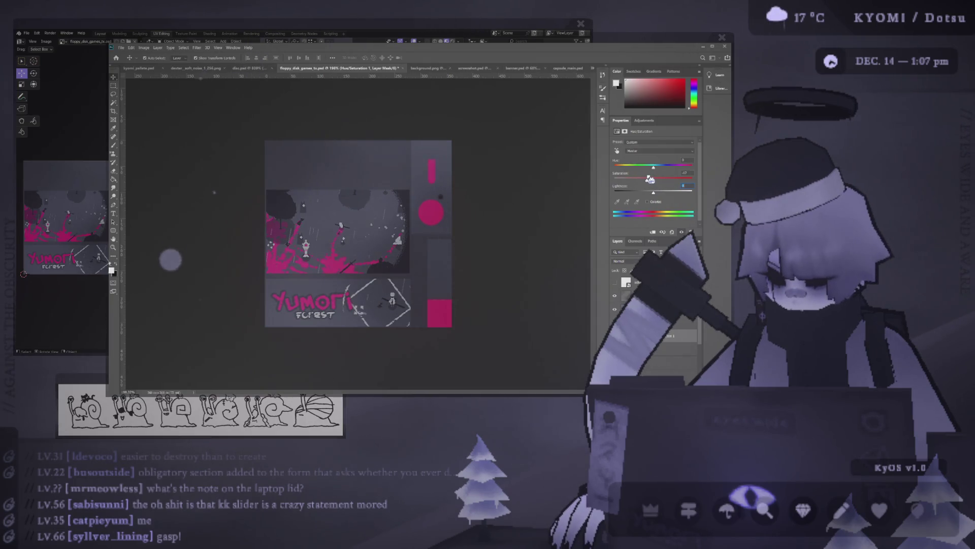
key("alt+Tab")
key("alt+Tab")
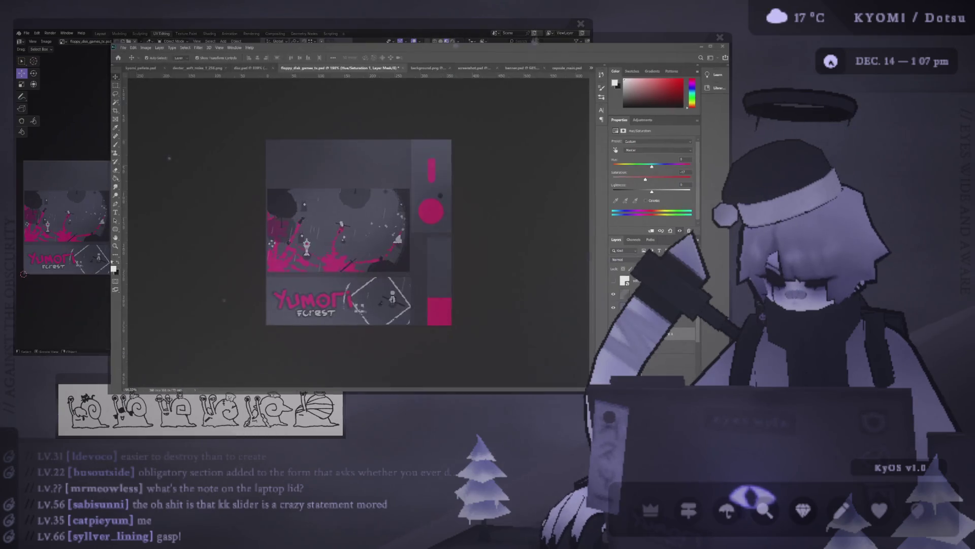
key("ctrl+s")
key("alt+Tab")
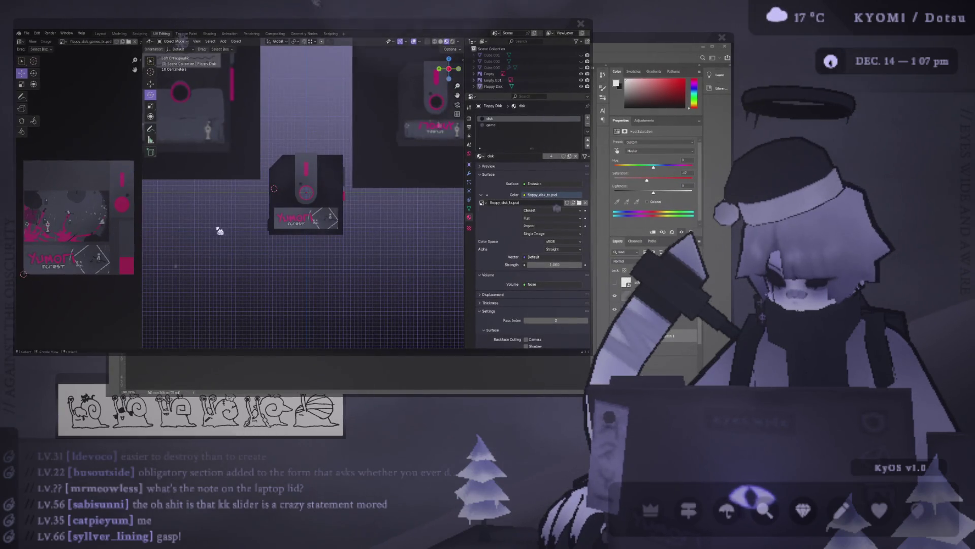
key("alt+Tab")
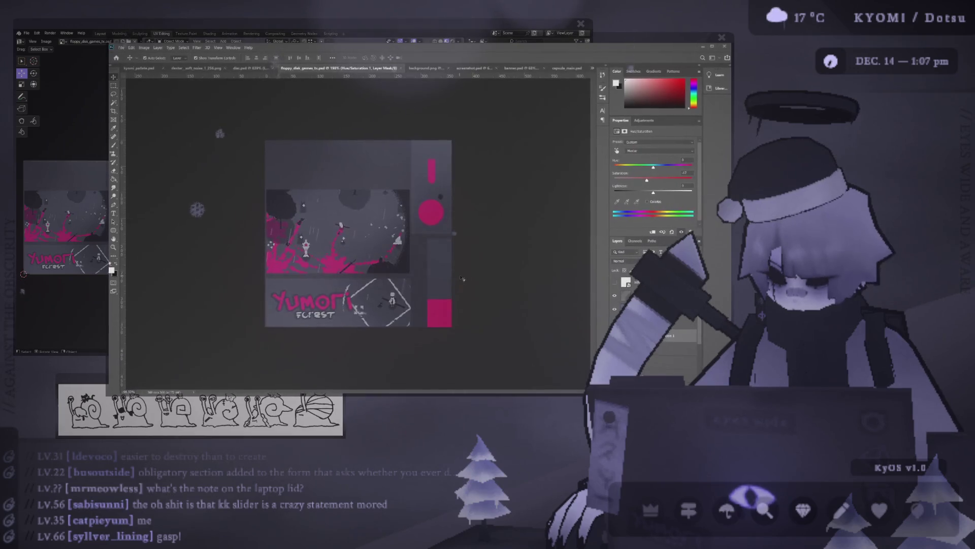
Step: Set Lightness to 0 and lower Saturation to about -34, previewing in Blender
double_click(686, 186)
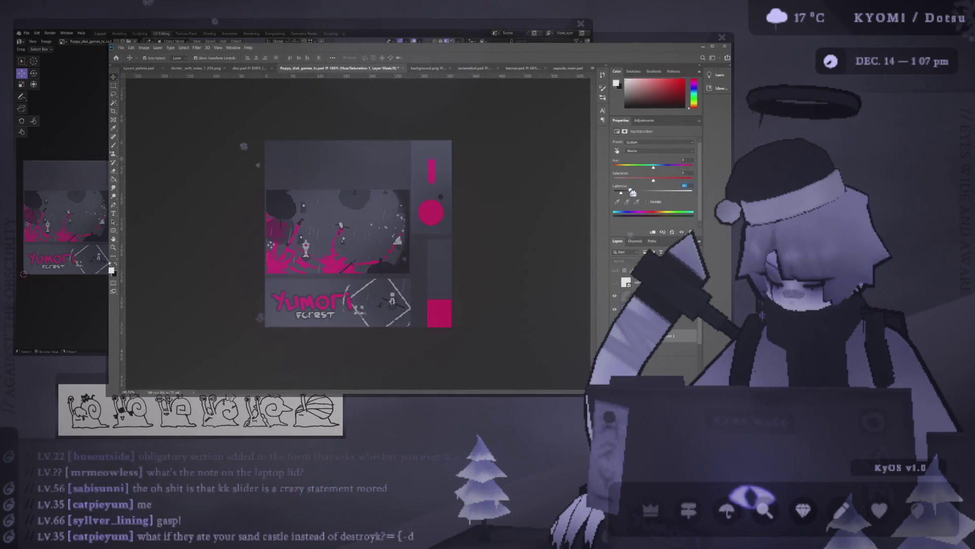
type("0")
key("Return")
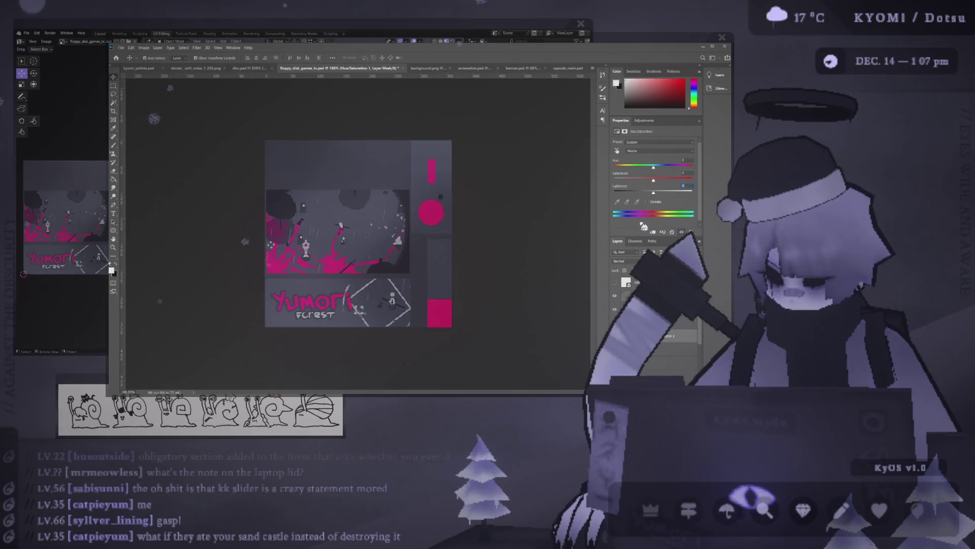
left_click_drag(654, 180, 646, 181)
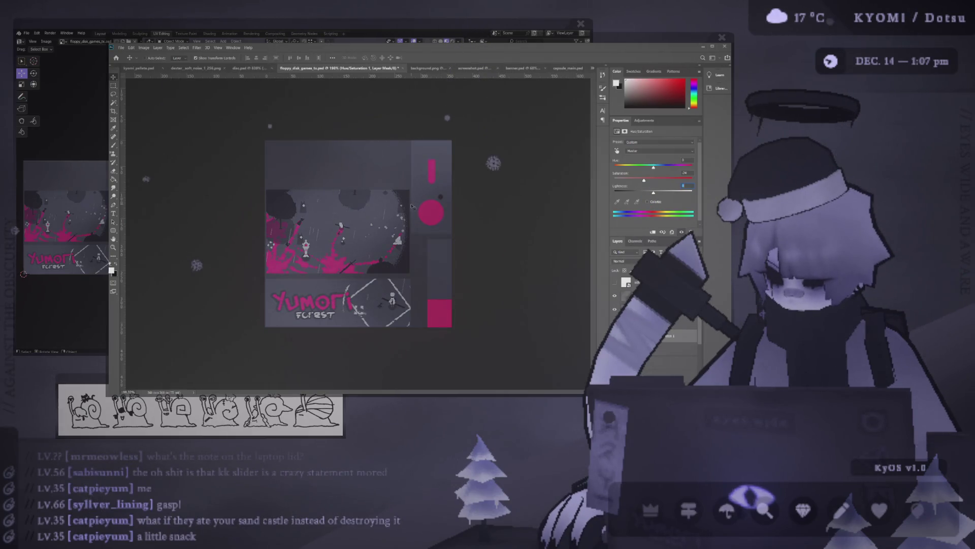
key("alt+Tab")
key("alt+Tab")
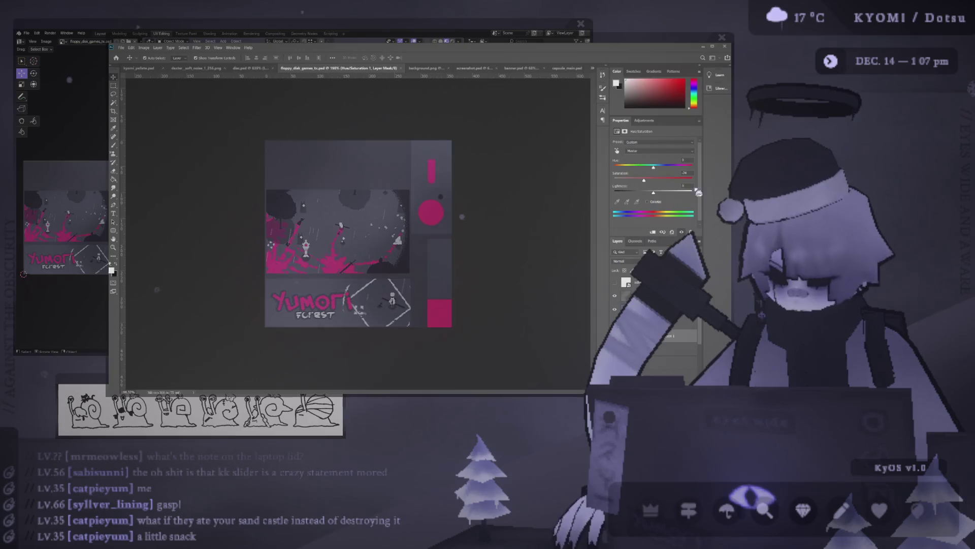
key("alt+Tab")
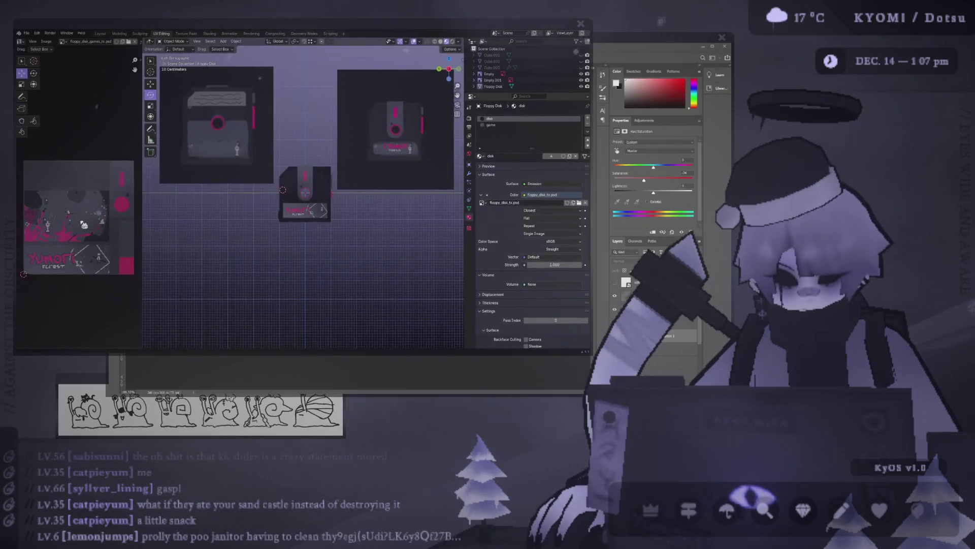
Step: Frame and orbit the floppy disk in Blender, then toggle a layer's visibility to compare
key("KP_Decimal")
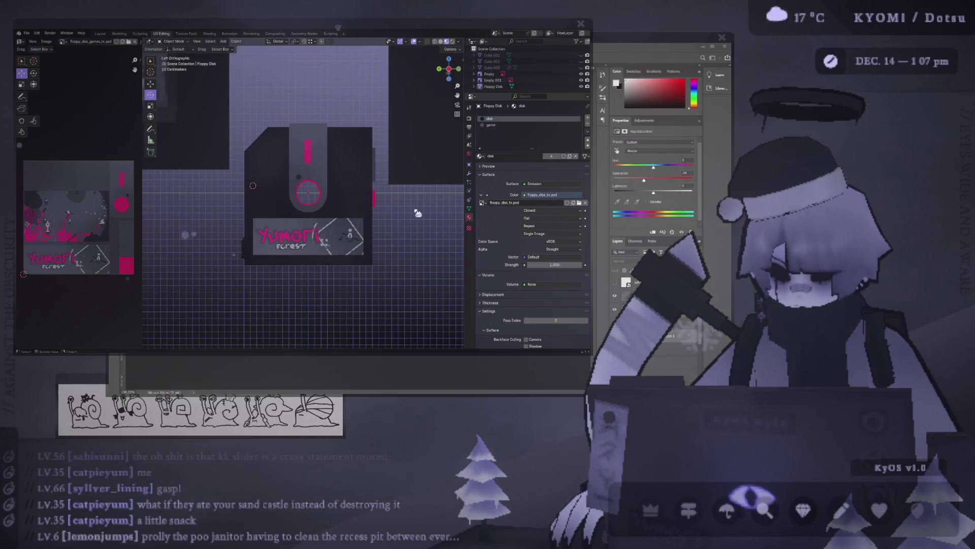
scroll(339, 222, "down", 1)
mouse_move(339, 222)
middle_mouse_down()
mouse_move(284, 240)
mouse_move(283, 274)
mouse_move(257, 262)
mouse_move(305, 254)
mouse_move(273, 255)
mouse_move(295, 256)
middle_mouse_up()
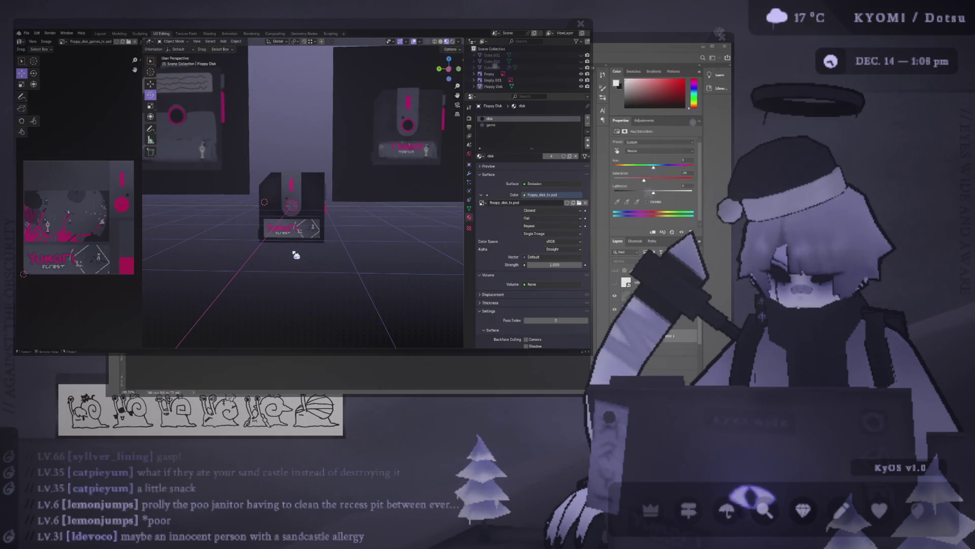
key("alt+Tab")
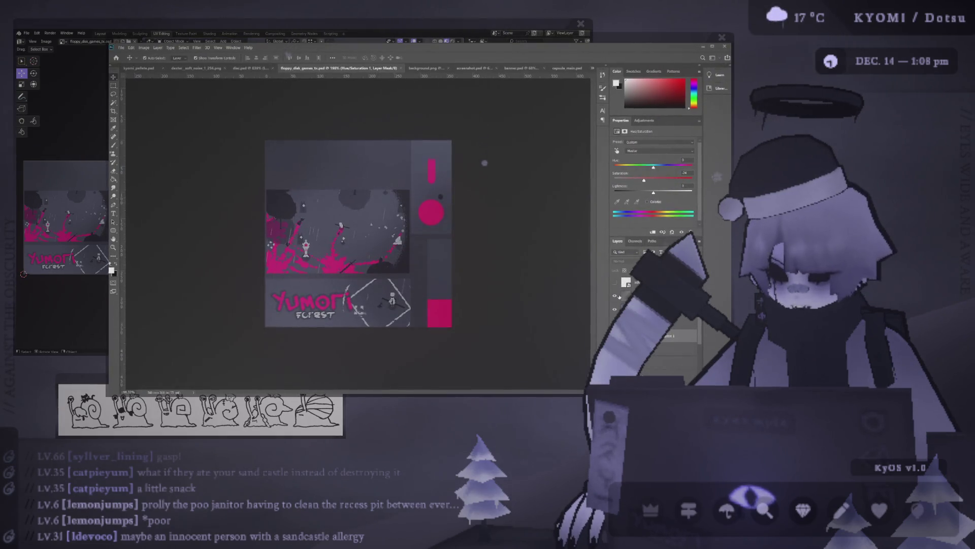
left_click(615, 296)
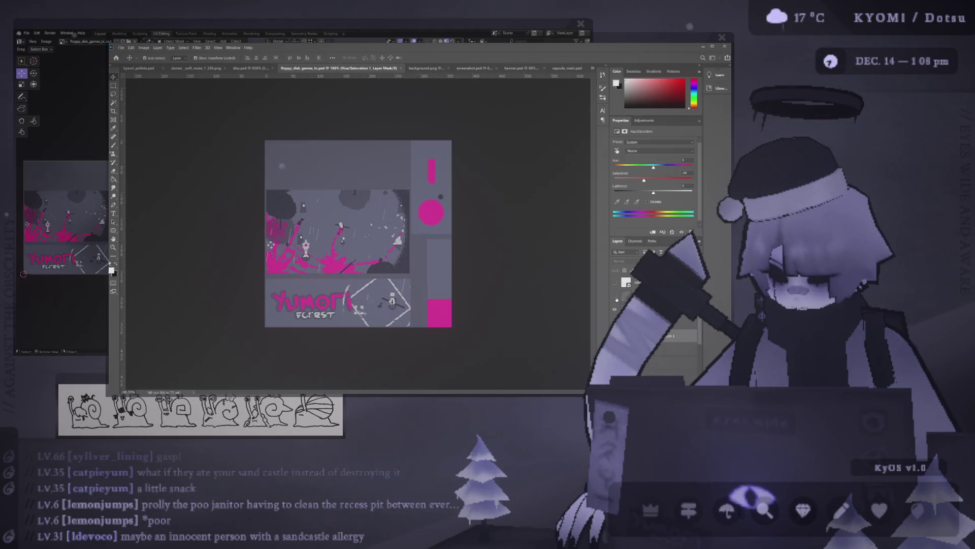
left_click(615, 296)
Step: Set Layer 10's blend mode to Hard Light and check the disk's left view in Blender
left_click(632, 296)
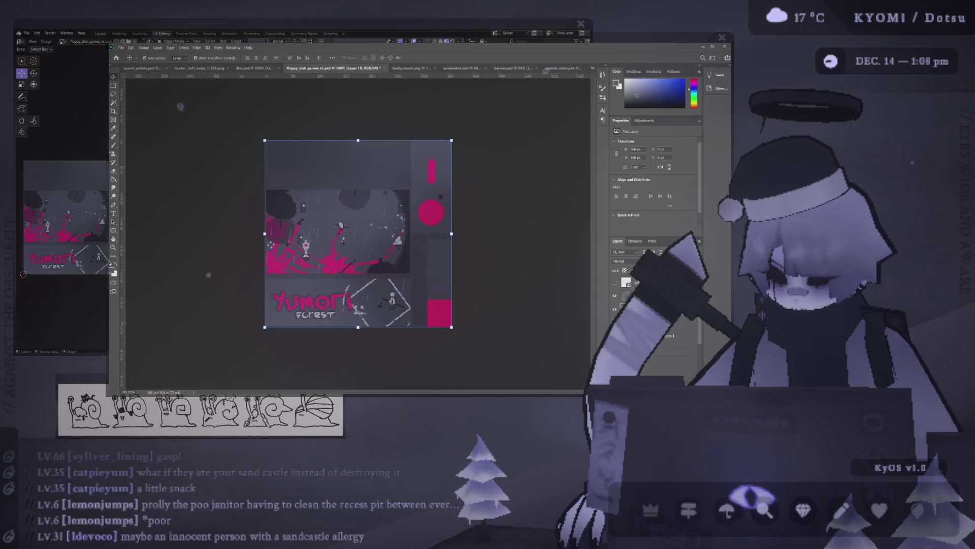
key("shift+alt+h")
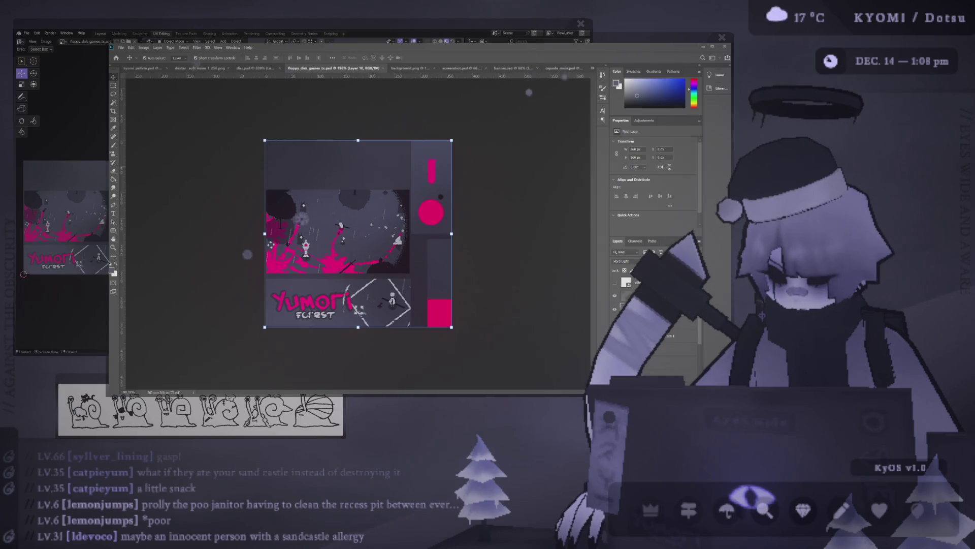
left_click(79, 239)
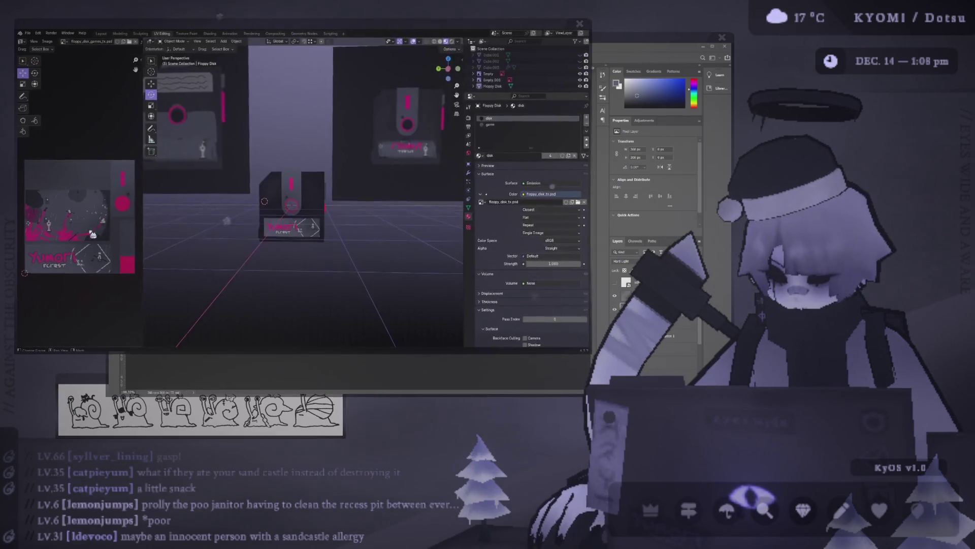
key("ctrl+KP_3")
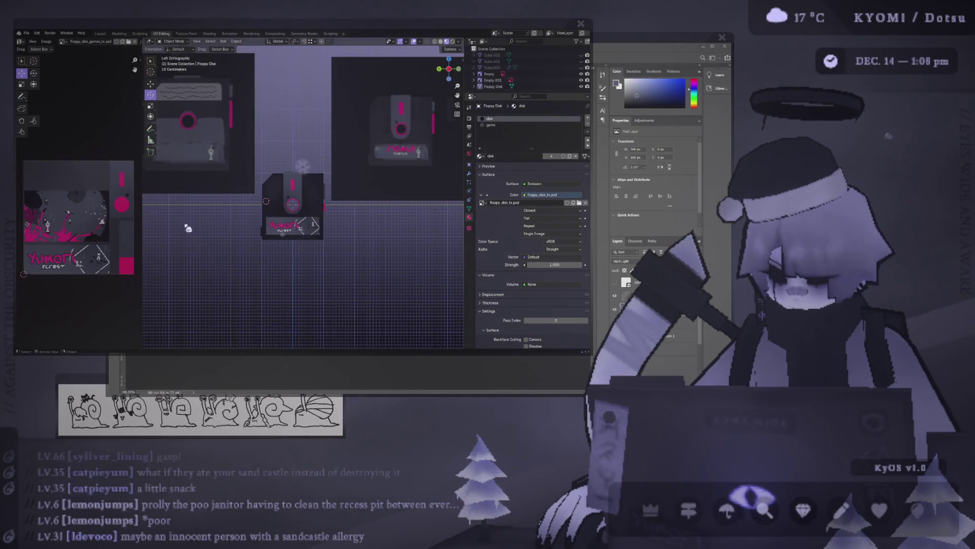
scroll(188, 228, "up", 1)
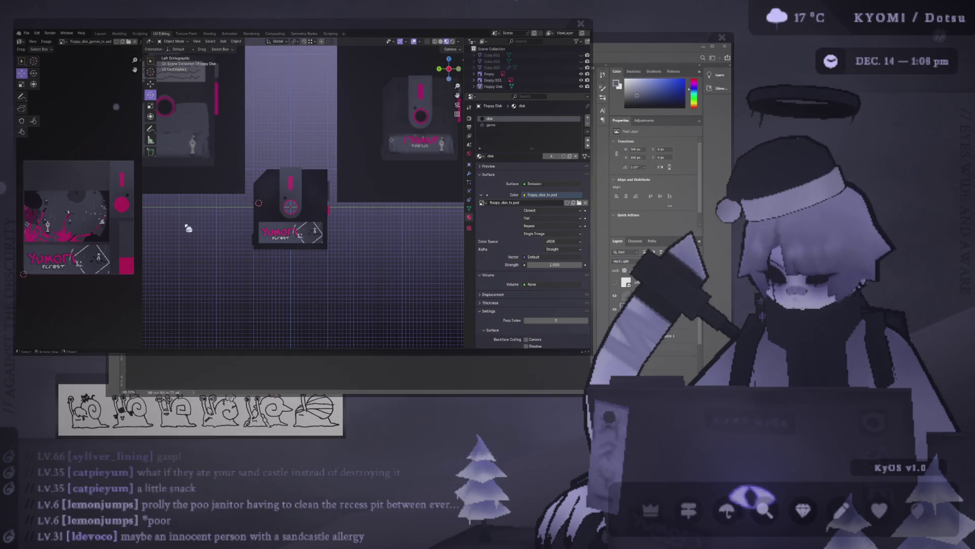
key("alt+Tab")
key("alt+Tab")
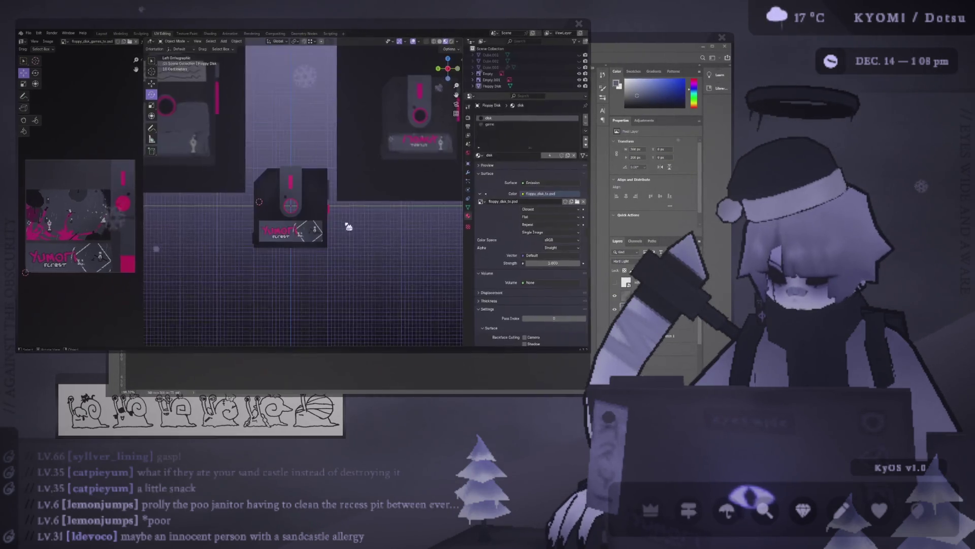
scroll(356, 233, "down", 2)
scroll(363, 242, "up", 3)
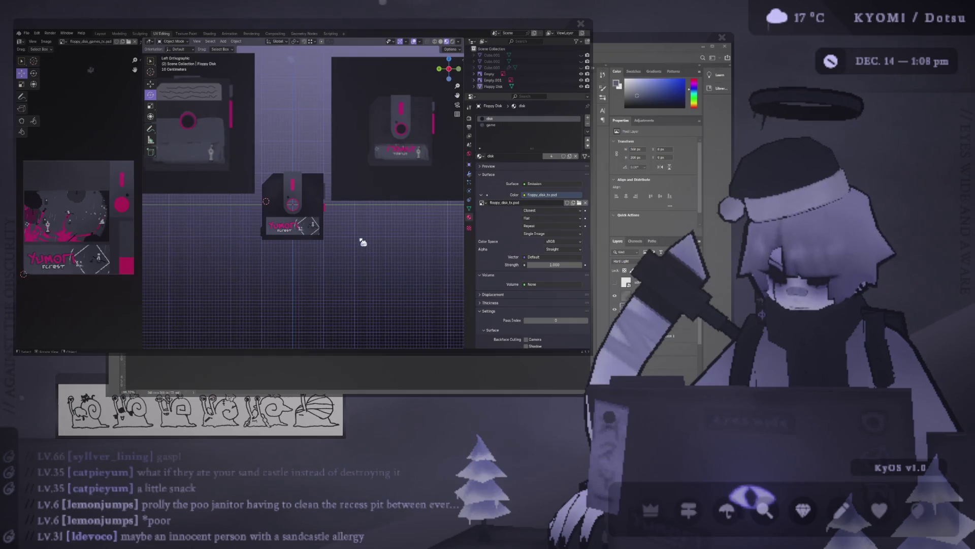
key("alt+Tab")
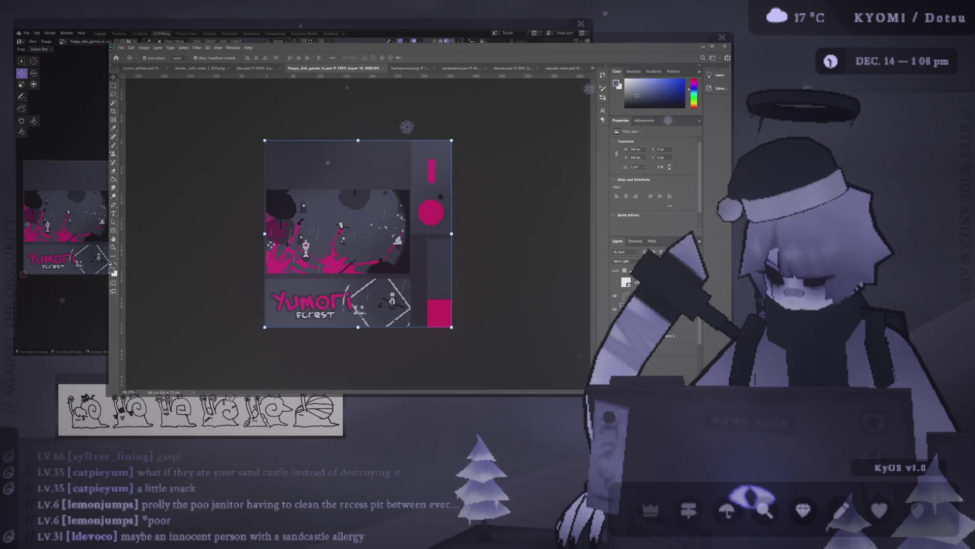
Step: Hide the top layer while selecting Layer 6, the Hue/Saturation 1 mask, Group 1 and Overlays
left_click(650, 285)
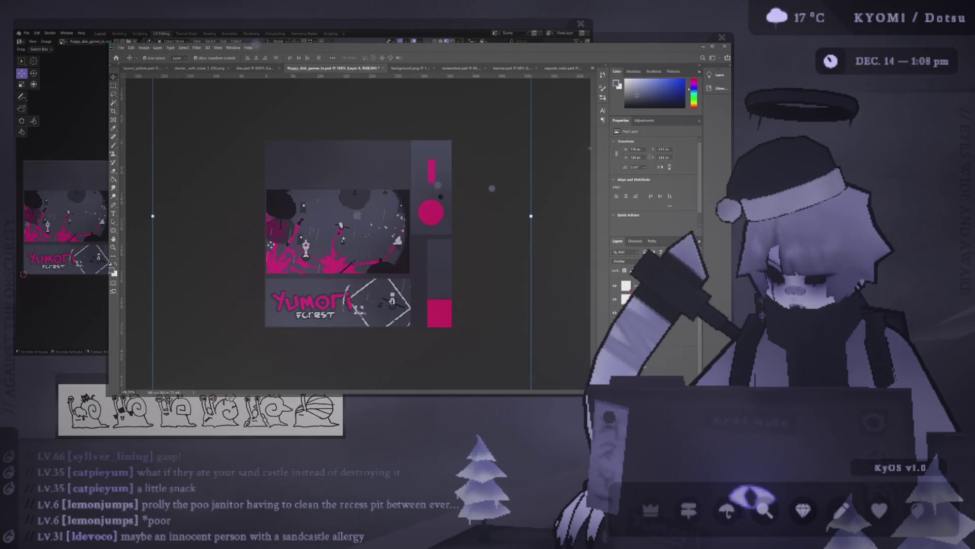
left_click(614, 285)
left_click(639, 335)
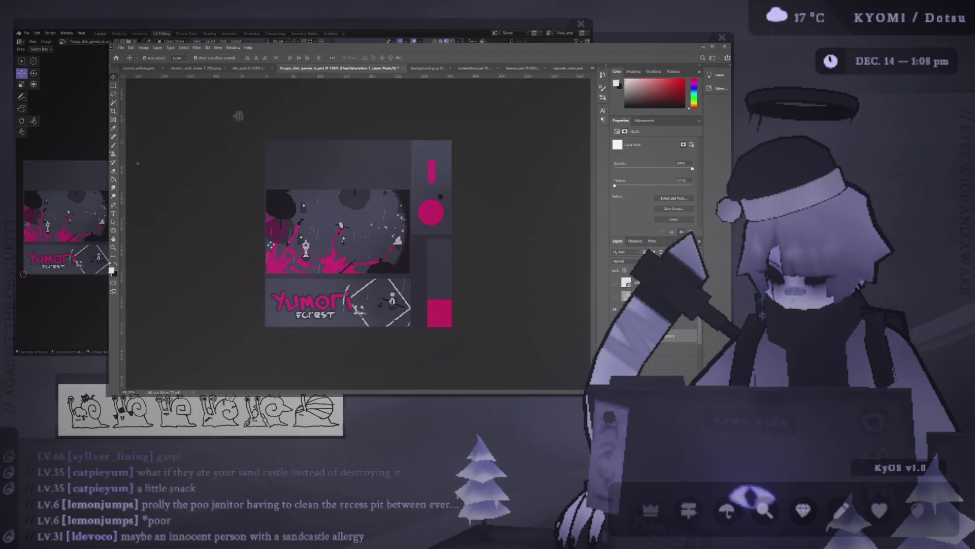
left_click(655, 321)
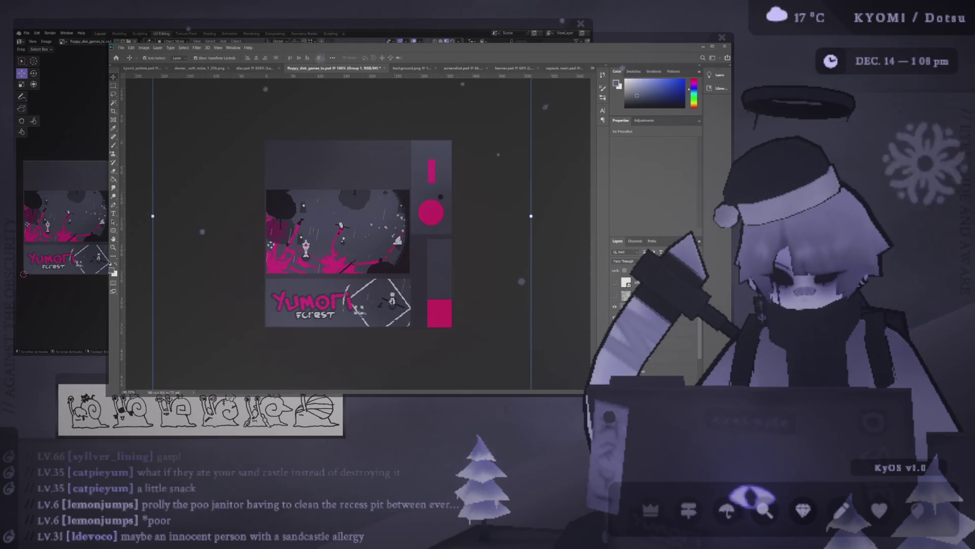
key("alt+bracketleft")
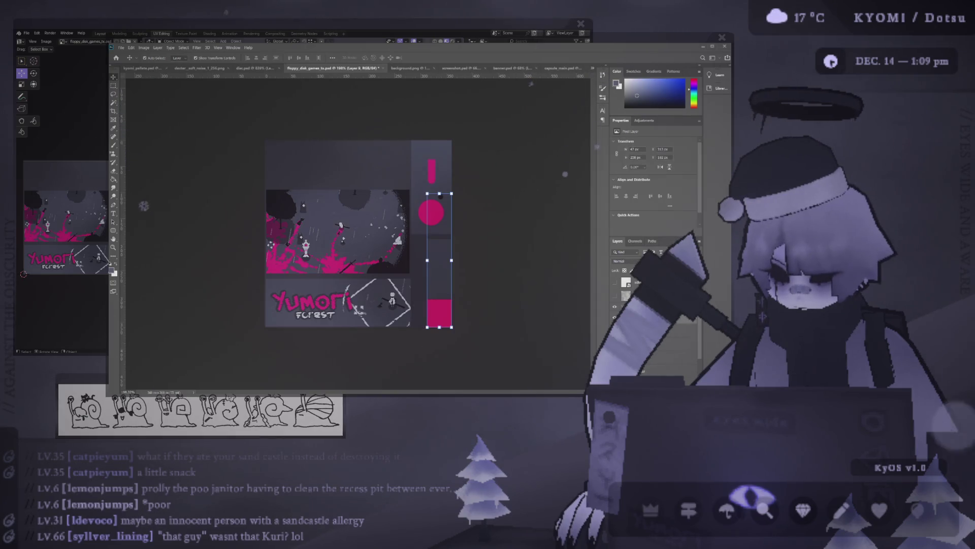
left_click(437, 254)
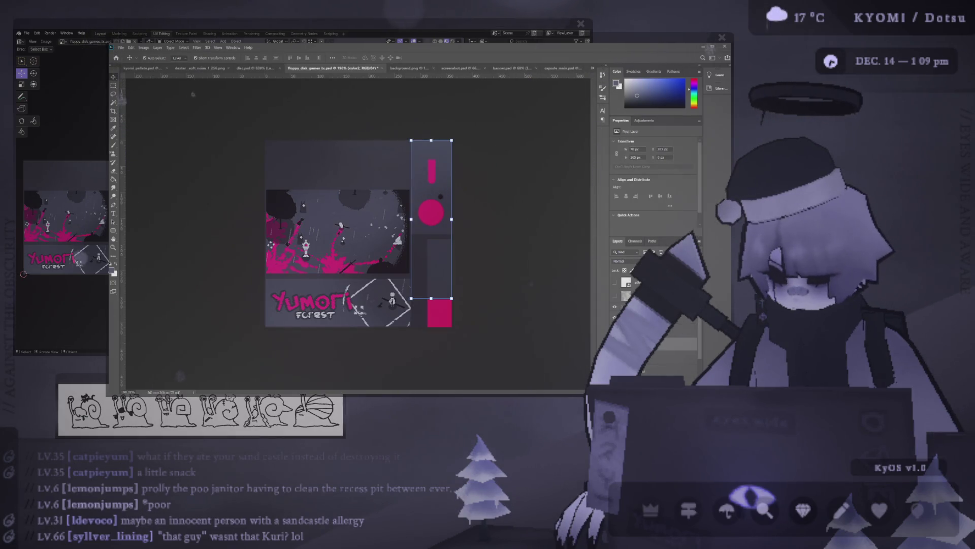
left_click(335, 231)
left_click(338, 302)
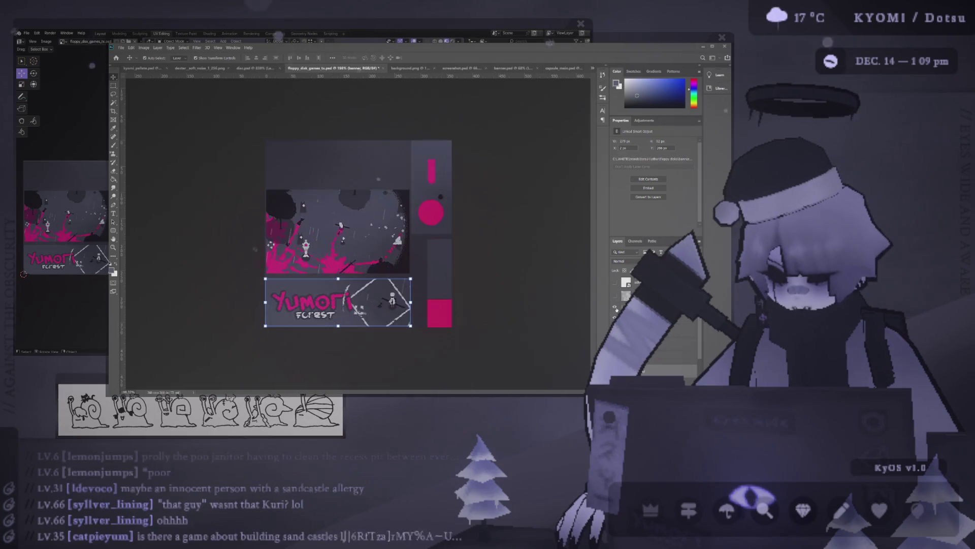
left_click_drag(401, 301, 418, 301)
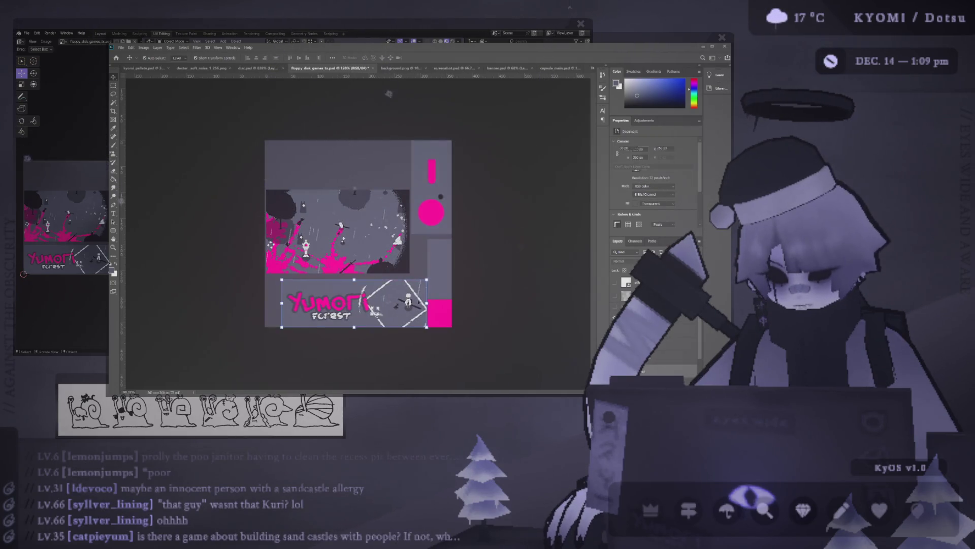
key("ctrl+plus")
left_click(330, 228)
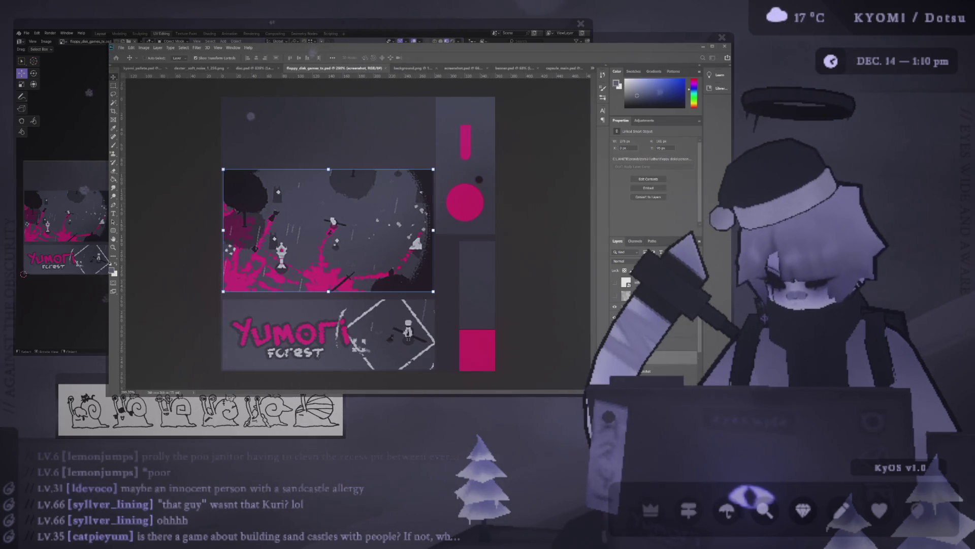
Step: On a new layer, brush dark shading along the illustration's top and right edges, undoing a stray smudge
key("ctrl+shift+alt+n")
key("b")
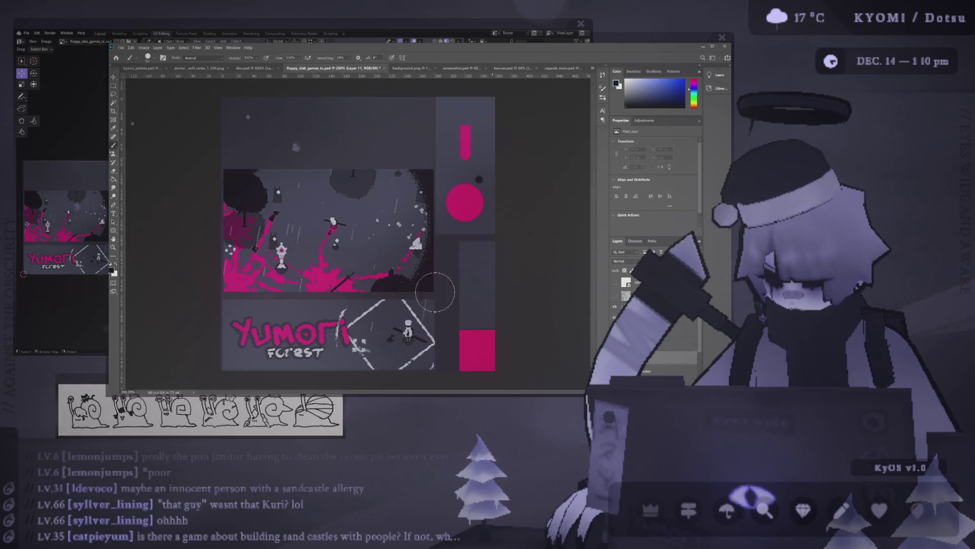
scroll(379, 326, "up", 4, "alt")
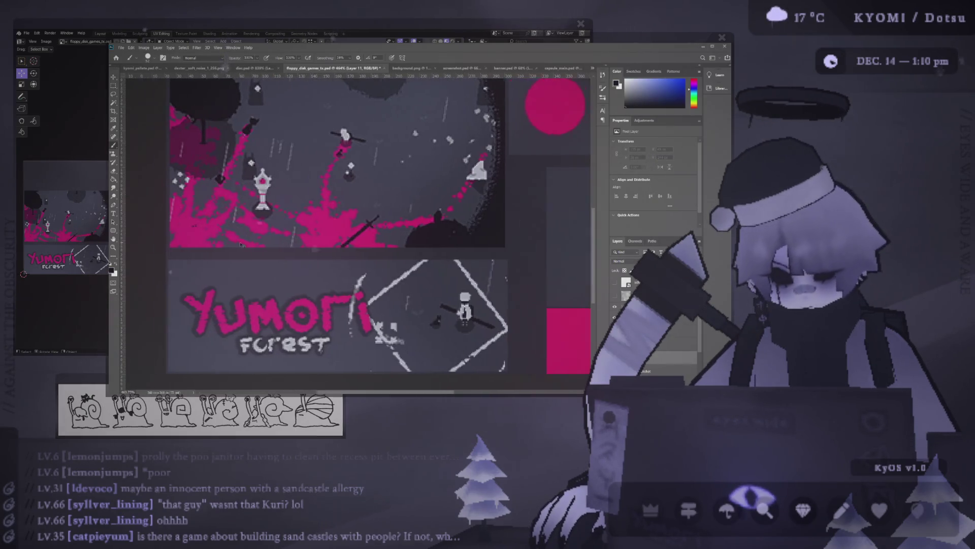
scroll(241, 245, "down", 2, "alt")
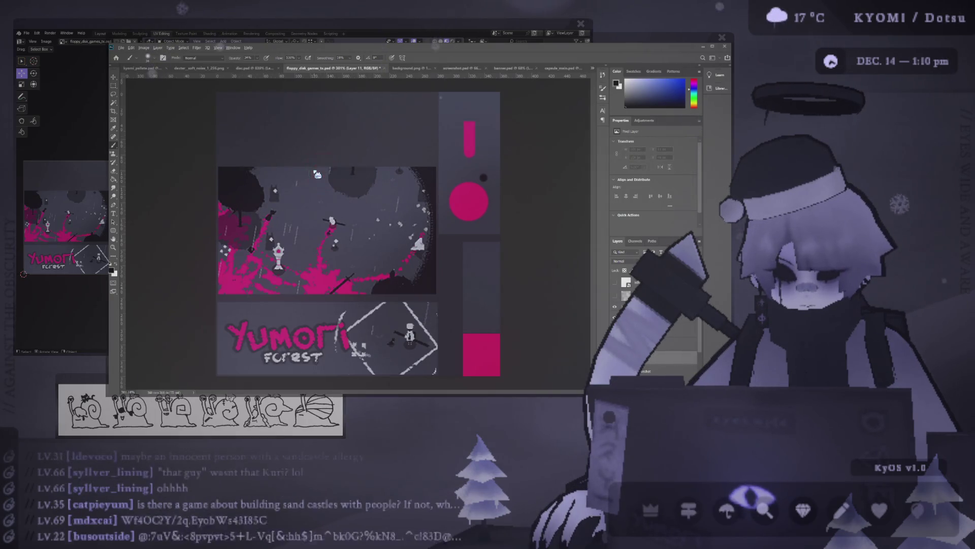
mouse_move(354, 169)
left_mouse_down()
mouse_move(431, 165)
mouse_move(252, 166)
mouse_move(218, 231)
mouse_move(222, 289)
mouse_move(406, 294)
mouse_move(247, 295)
left_mouse_up()
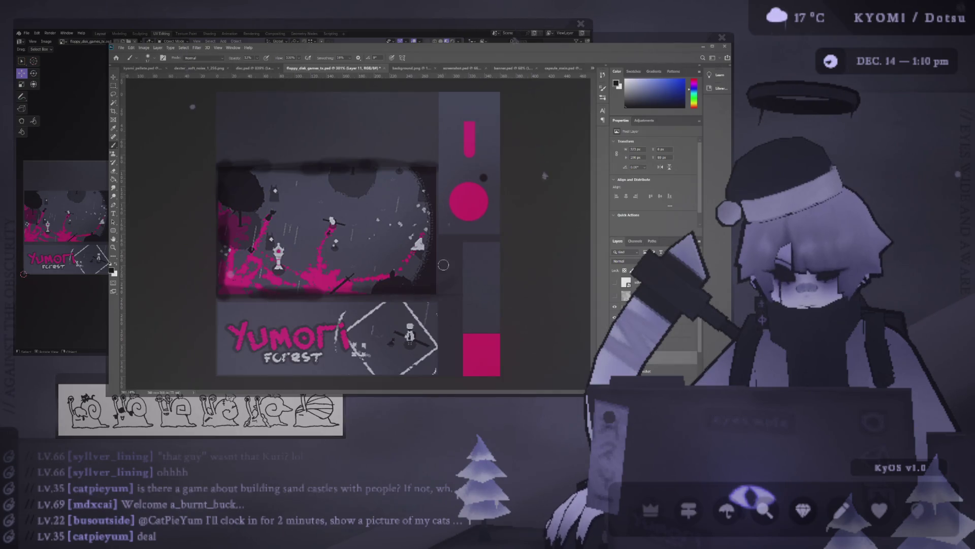
mouse_move(442, 264)
left_mouse_down()
mouse_move(430, 159)
mouse_move(285, 169)
left_mouse_up()
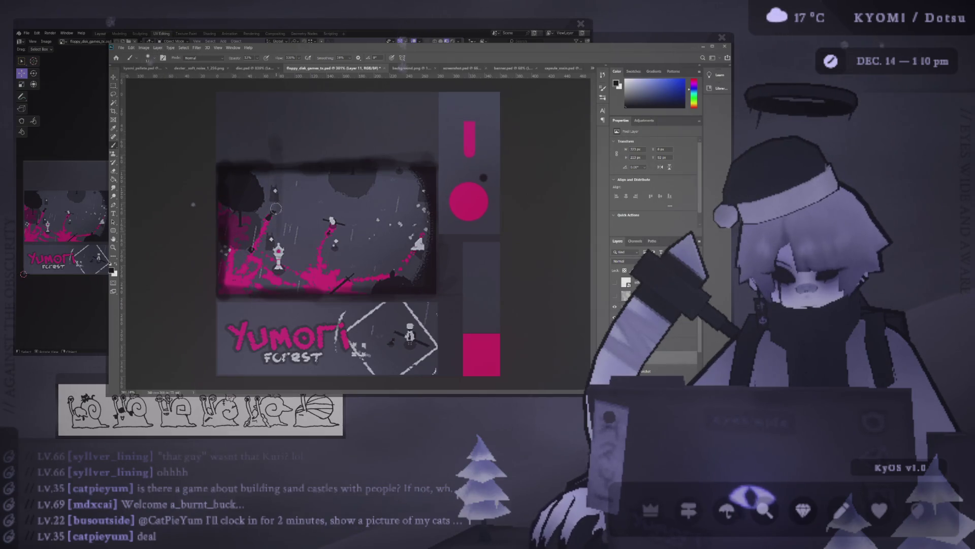
key("ctrl+z")
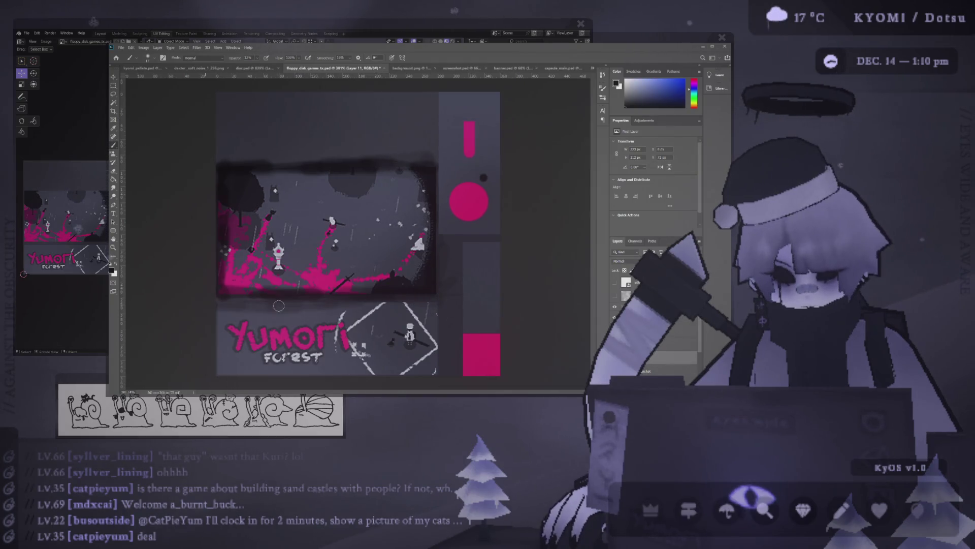
scroll(356, 305, "down", 3, "alt")
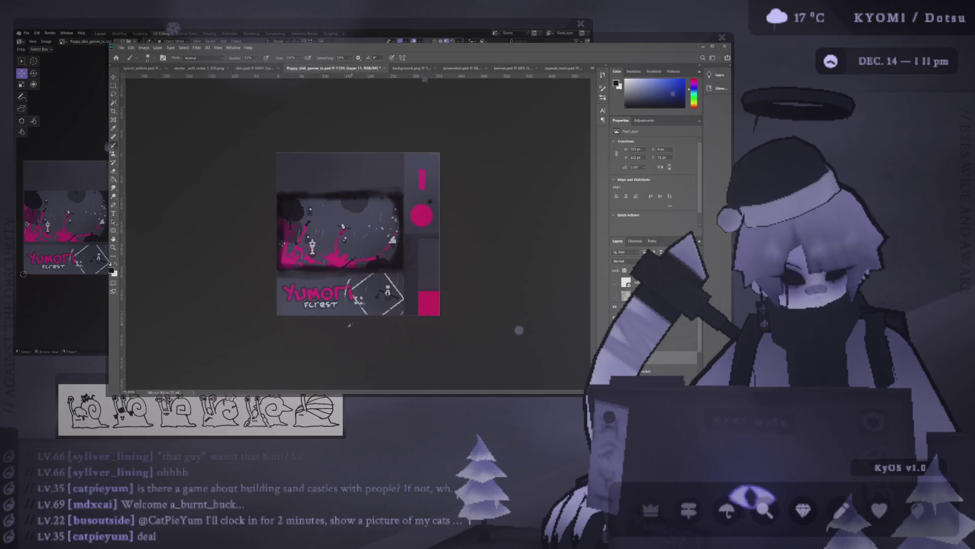
Step: Pan and zoom around the canvas to inspect the painted dark border
scroll(330, 281, "up", 2, "alt")
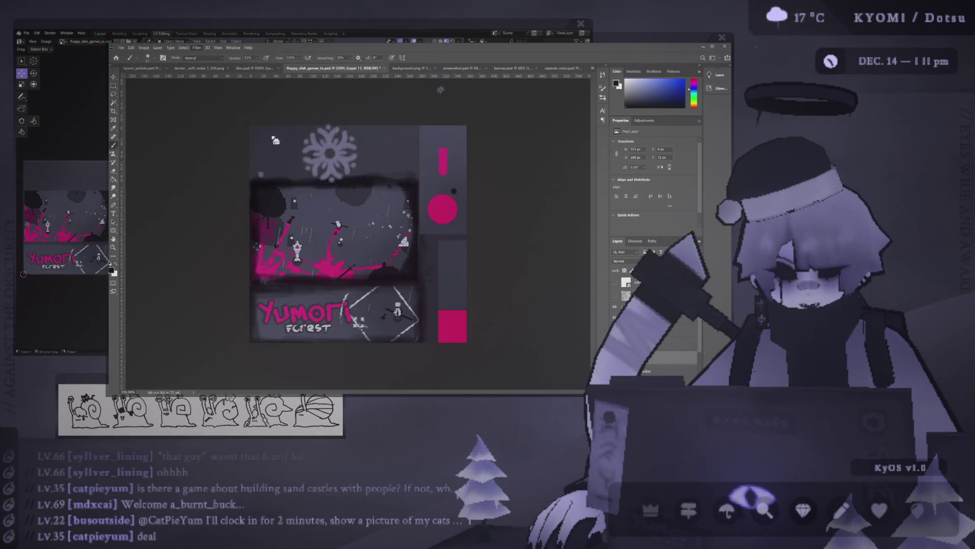
key("h")
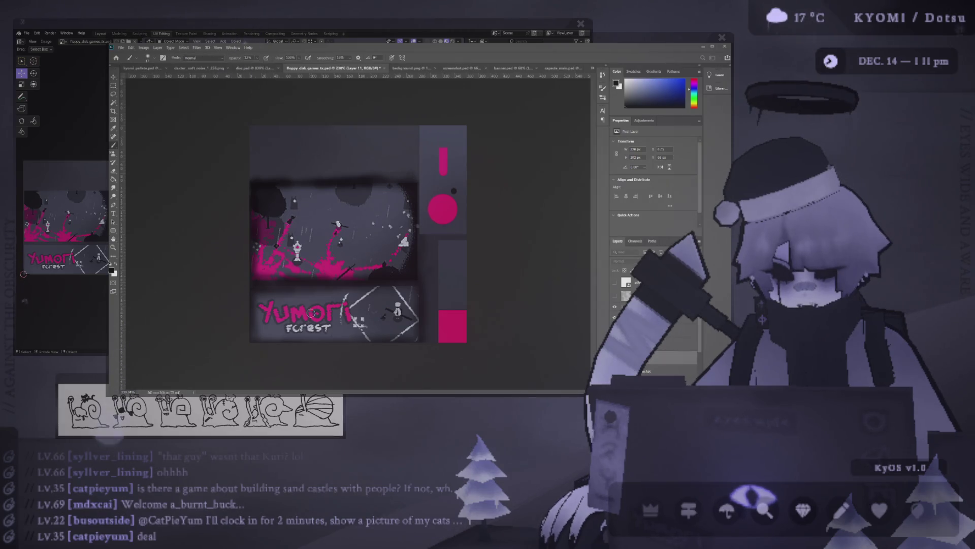
key("b")
scroll(320, 270, "up", 3, "alt")
scroll(337, 273, "down", 2)
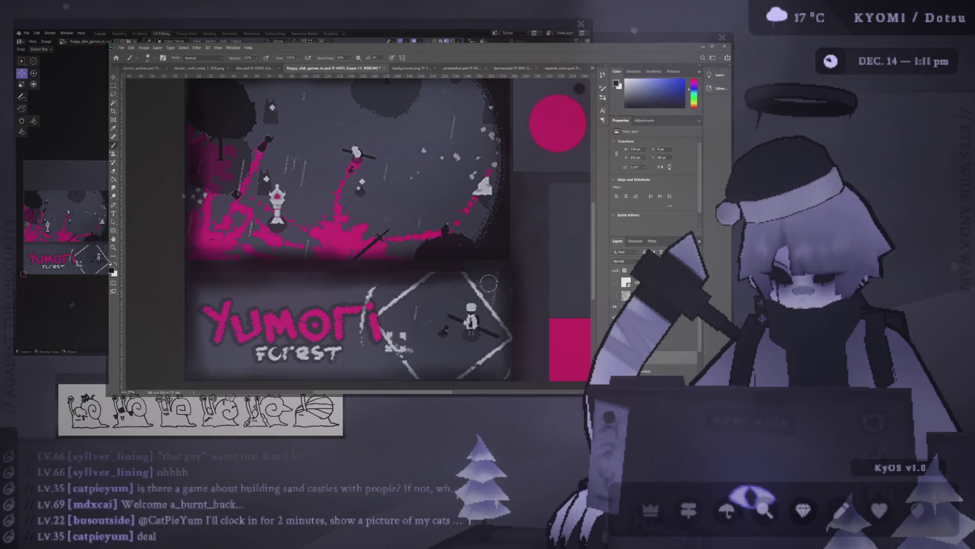
scroll(254, 269, "down", 2)
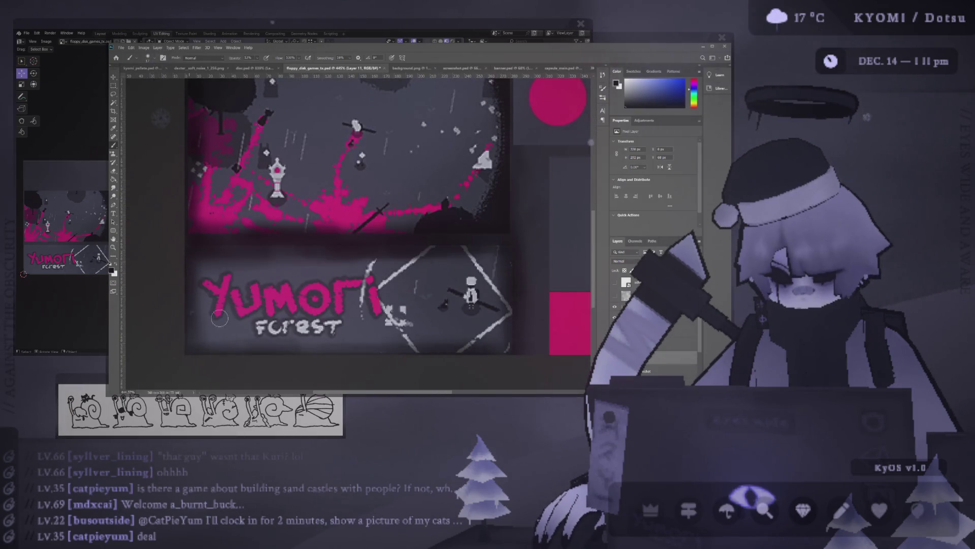
scroll(274, 238, "down", 4, "alt")
scroll(363, 159, "up", 3, "alt")
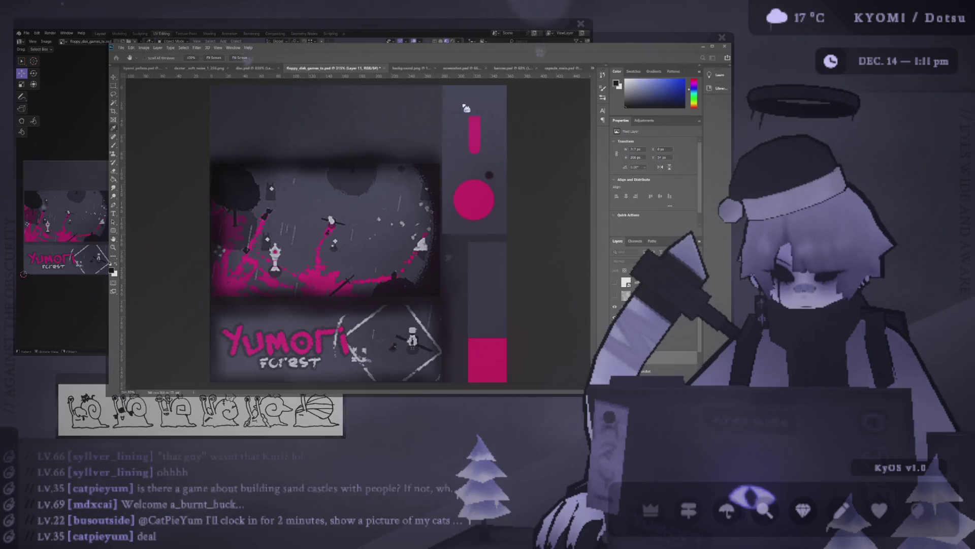
Step: Marquee-select then deselect the right-hand strip, and set the painted border layer to Overlay
key("ctrl+minus")
key("m")
left_click_drag(478, 340, 413, 168)
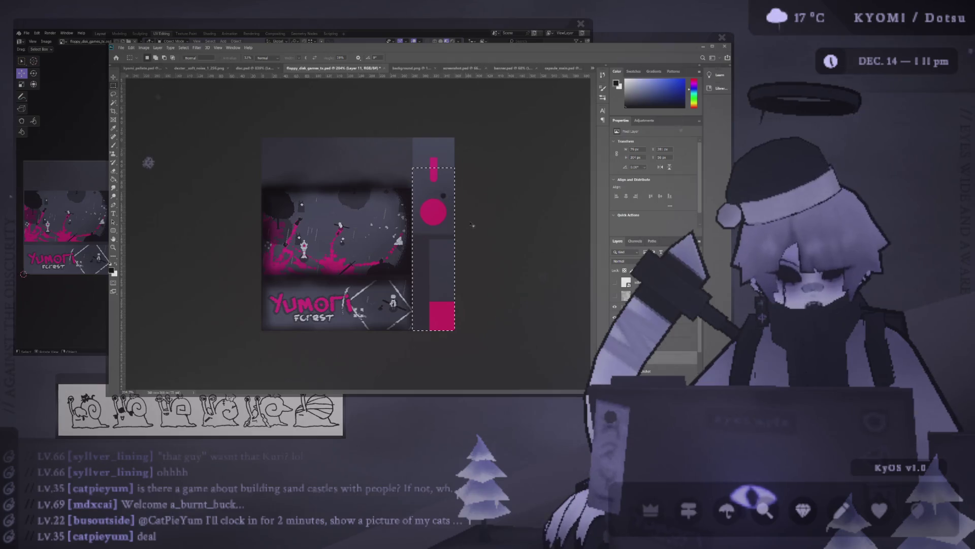
key("ctrl+d")
key("ctrl+0")
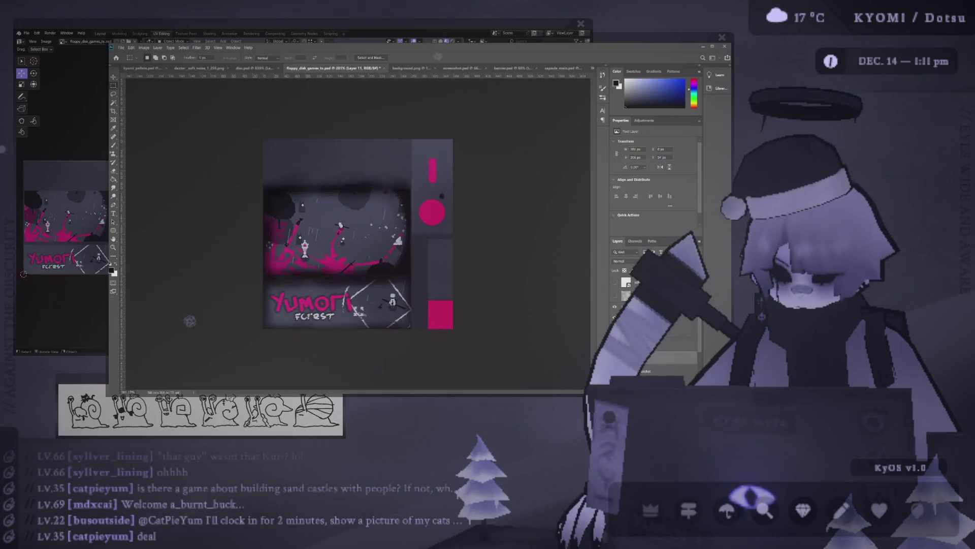
key("alt+shift+o")
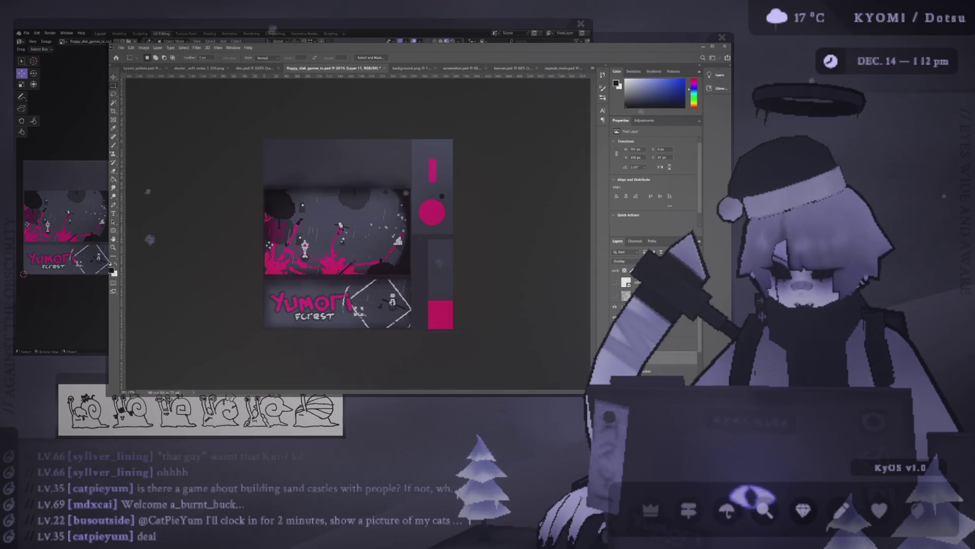
Step: Orbit and zoom around the textured floppy disk model in Blender
key("alt+Tab")
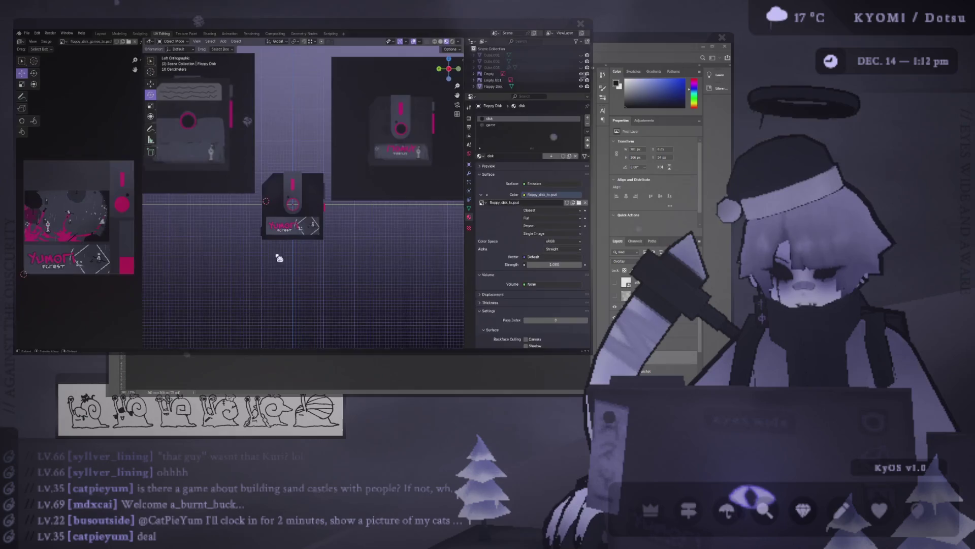
scroll(307, 257, "up", 4)
scroll(253, 194, "up", 2)
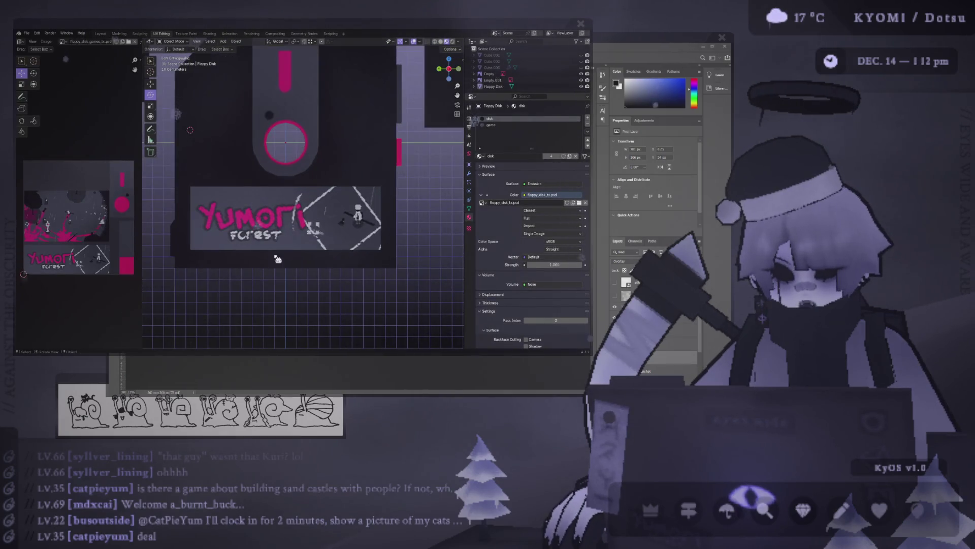
scroll(240, 216, "down", 2)
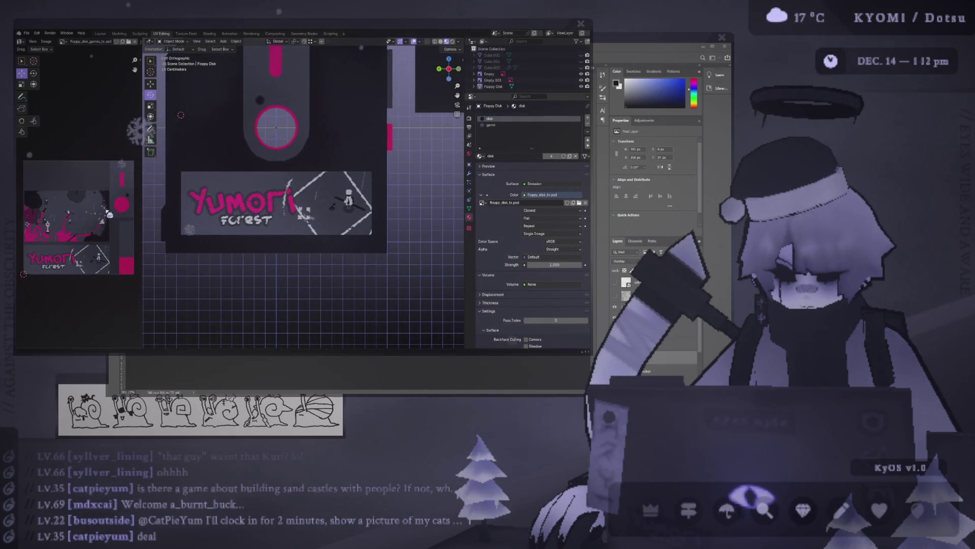
mouse_move(162, 292)
middle_mouse_down()
mouse_move(203, 217)
mouse_move(356, 225)
mouse_move(264, 224)
mouse_move(200, 192)
mouse_move(200, 203)
middle_mouse_up()
scroll(342, 231, "up", 3)
scroll(198, 217, "down", 4)
Step: Hide Blender's viewport overlays and orbit between the disk's back and its labelled front
left_click(414, 41)
scroll(269, 225, "up", 5)
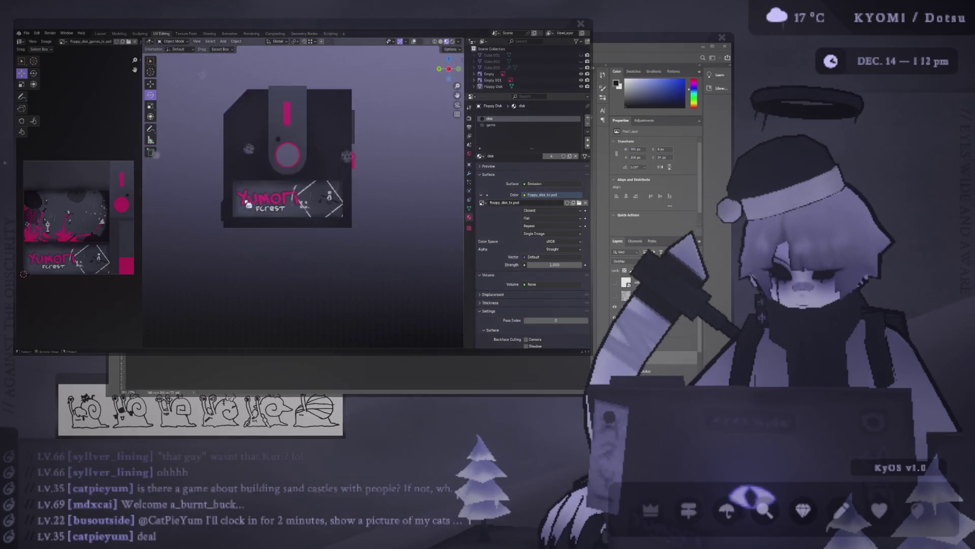
mouse_move(419, 255)
middle_mouse_down()
mouse_move(259, 242)
mouse_move(269, 247)
middle_mouse_up()
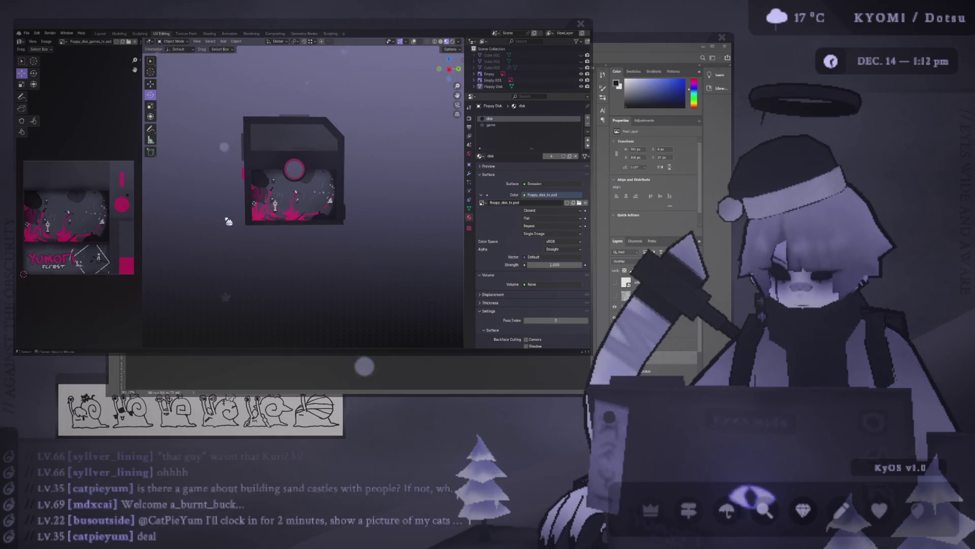
mouse_move(227, 221)
middle_mouse_down()
mouse_move(133, 209)
mouse_move(344, 211)
mouse_move(202, 211)
mouse_move(222, 218)
middle_mouse_up()
scroll(330, 213, "down", 3)
scroll(333, 222, "up", 5)
scroll(334, 223, "down", 5)
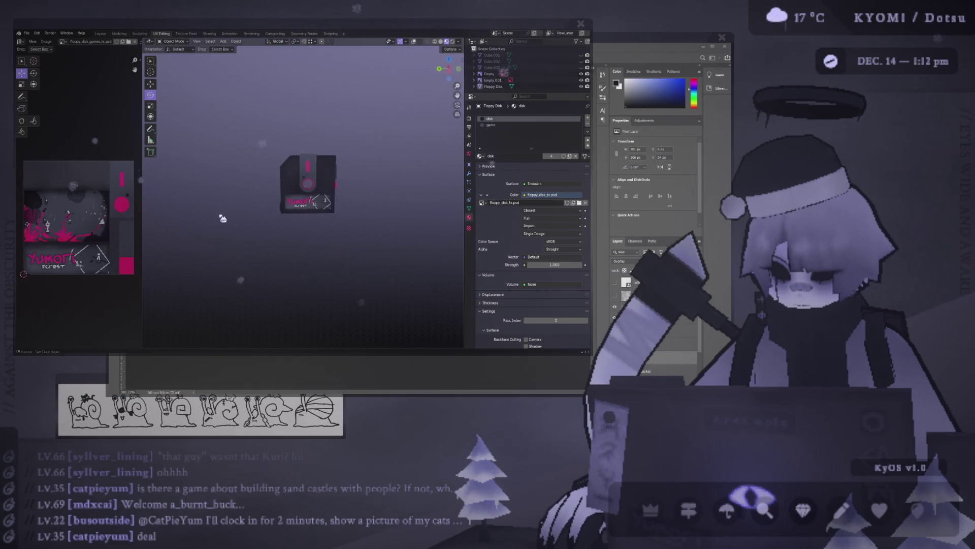
key("alt+Tab")
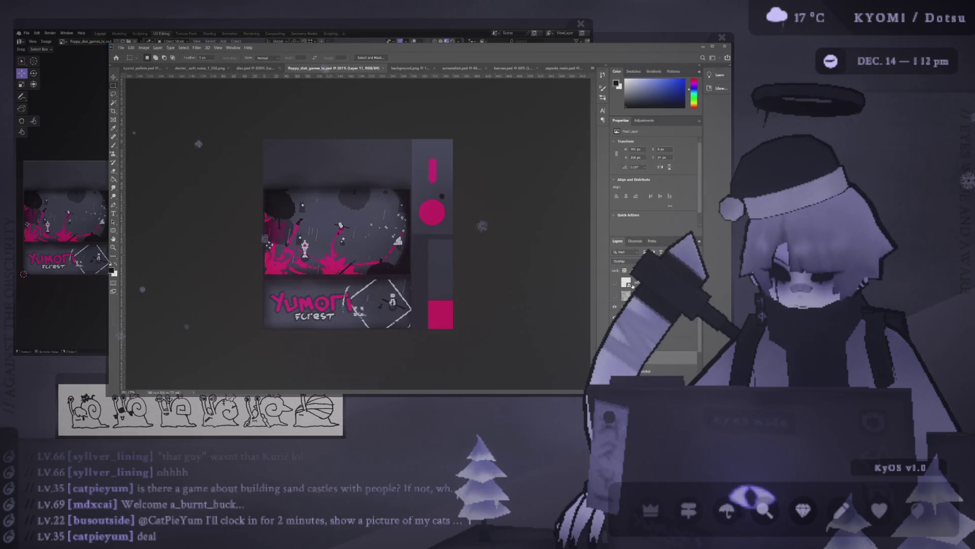
Step: Add a Hue/Saturation 1 layer with Saturation -35, save the texture, and check it in Blender
left_click(670, 378)
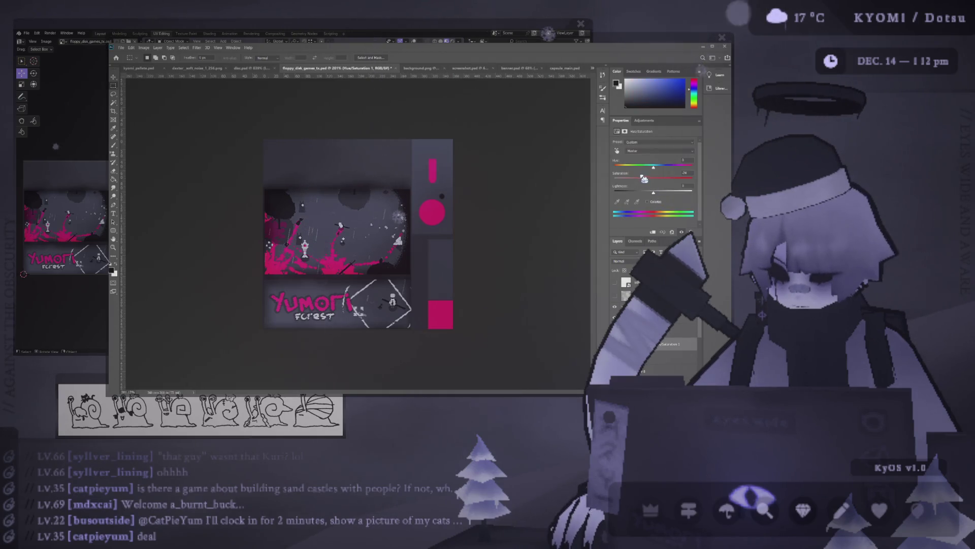
left_click_drag(653, 179, 642, 179)
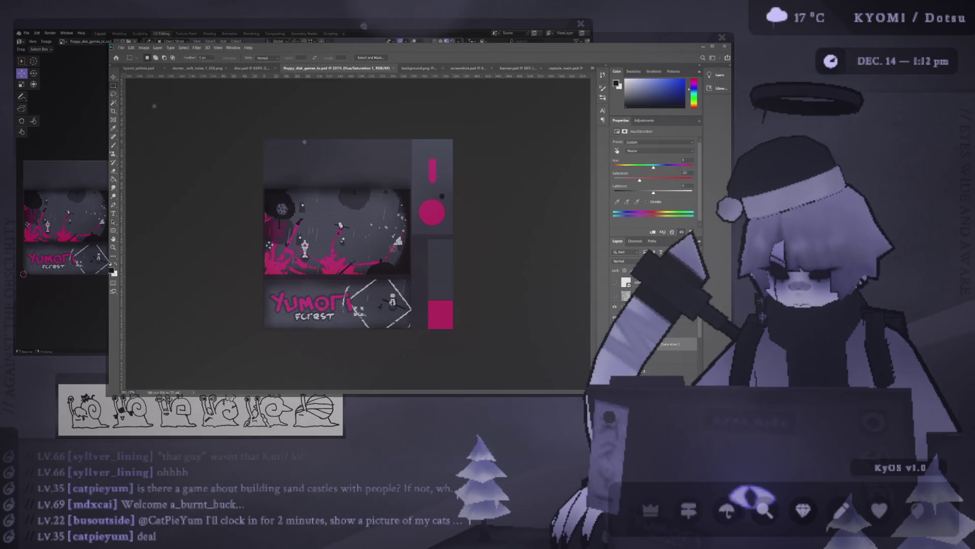
key("ctrl+s")
key("alt+Tab")
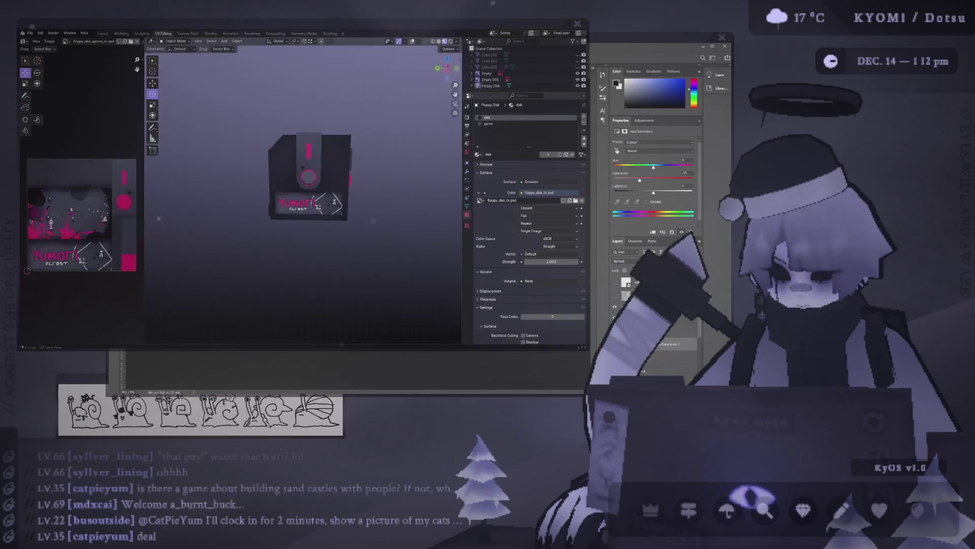
key("alt+Tab")
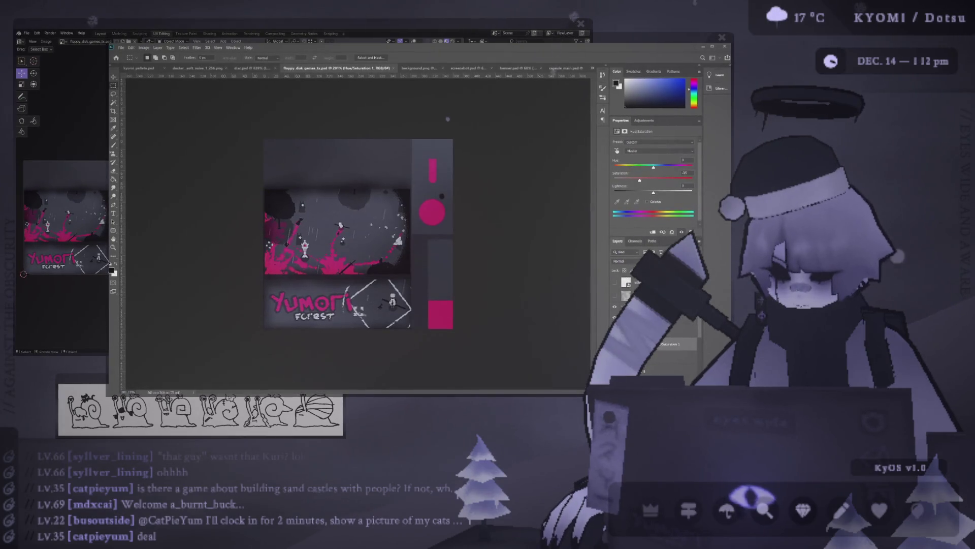
Step: Reorder the layer stack, make Layer 11 active with Darken blending, and orbit the disk in Blender
scroll(298, 279, "up", 5, "alt")
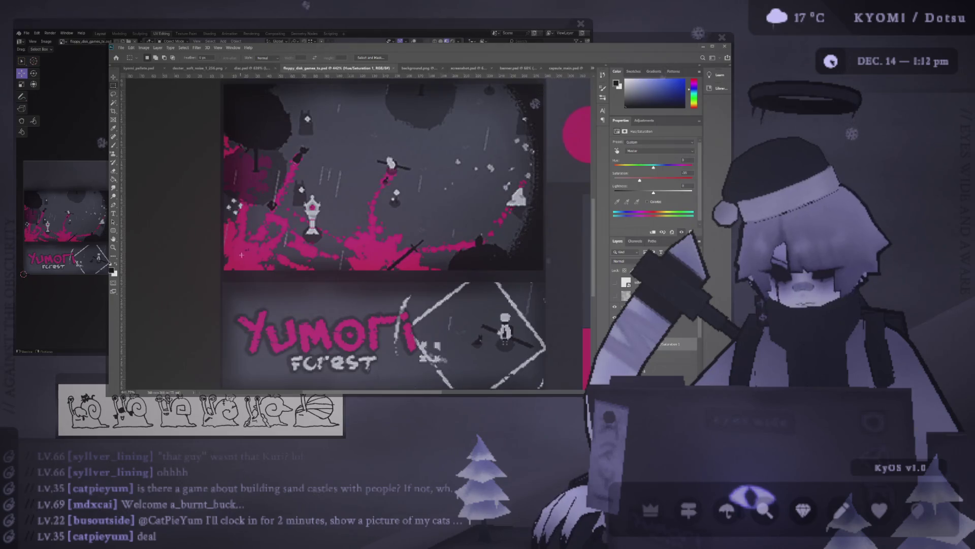
key("b")
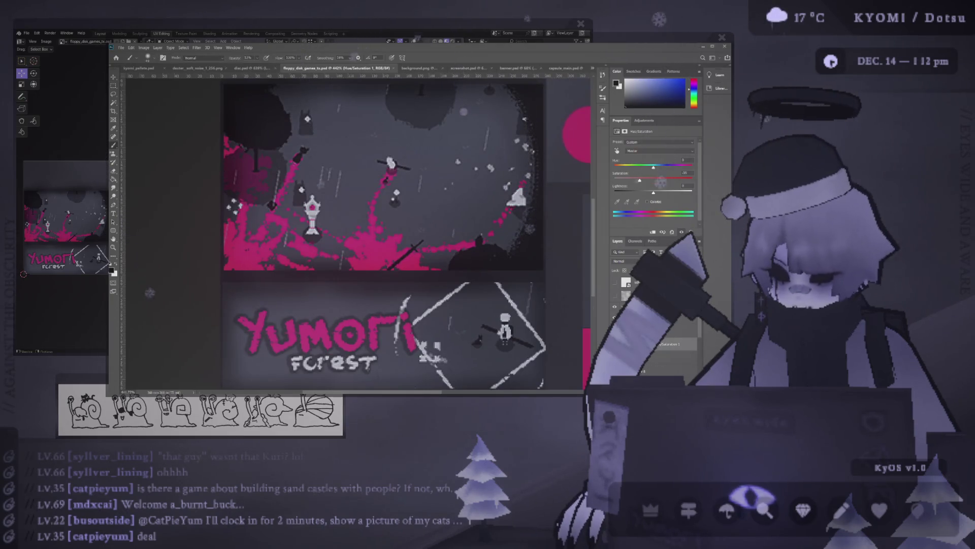
left_click(630, 280)
left_click_drag(630, 280, 628, 286)
left_click(623, 295)
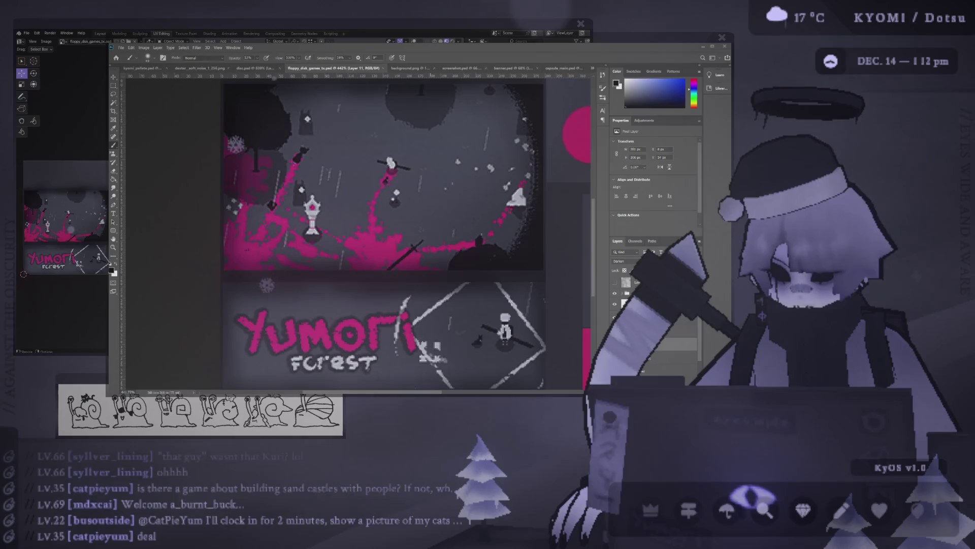
key("alt+Tab")
mouse_move(207, 231)
middle_mouse_down()
mouse_move(450, 224)
mouse_move(211, 212)
mouse_move(230, 220)
mouse_move(207, 222)
middle_mouse_up()
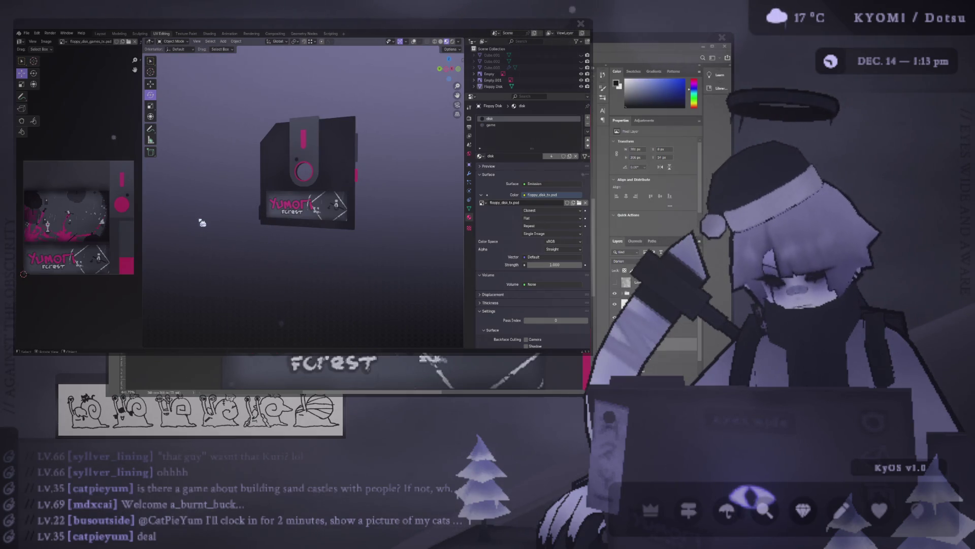
Step: Activate the Overlays group and change its blend mode from Hard Light through Overlay to Soft Light
key("alt+Tab")
scroll(533, 269, "down", 3, "alt")
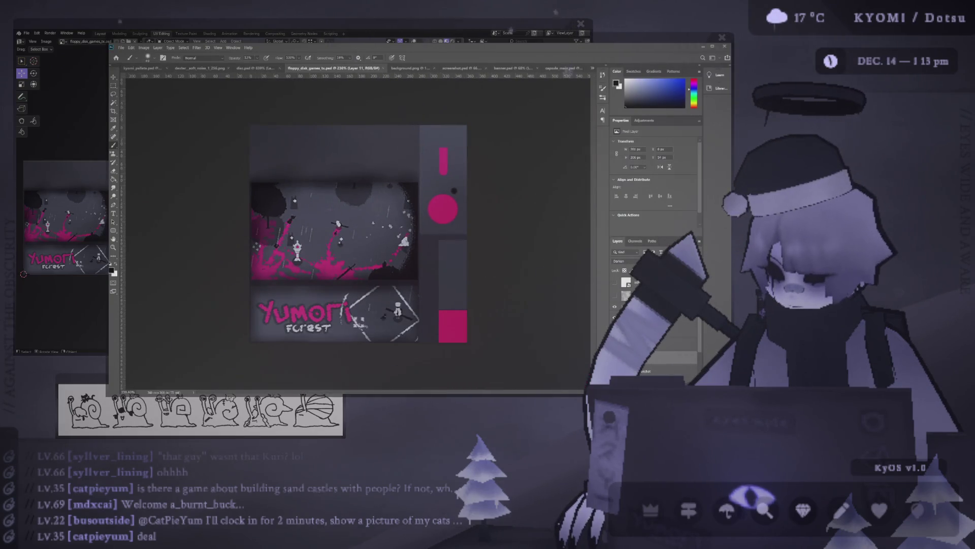
key("alt+bracketright")
key("alt+bracketright")
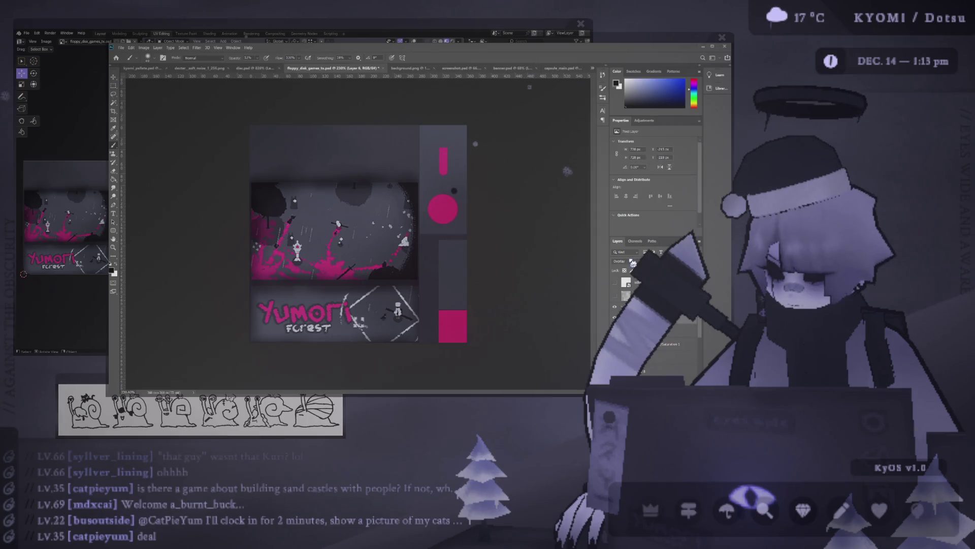
scroll(632, 262, "up", 6)
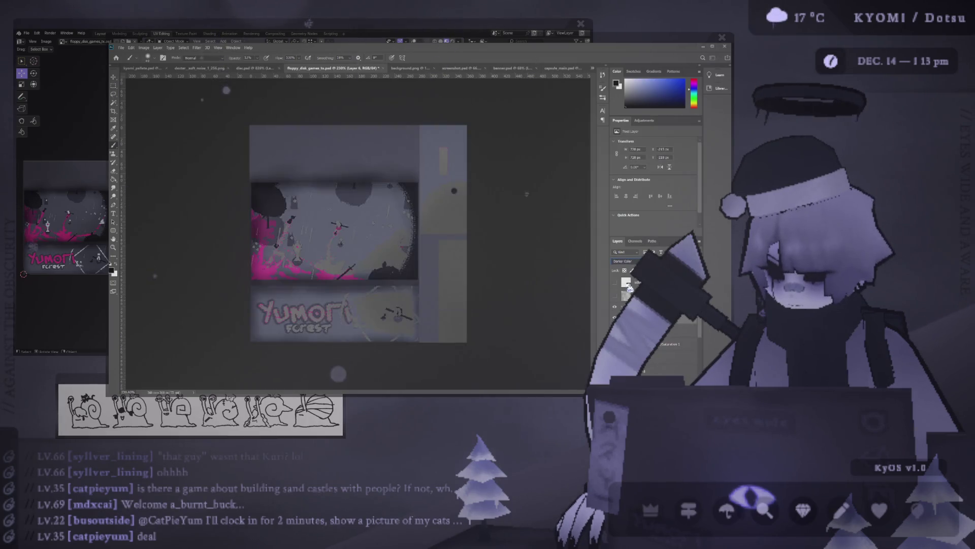
scroll(630, 288, "down", 5)
scroll(623, 251, "up", 11)
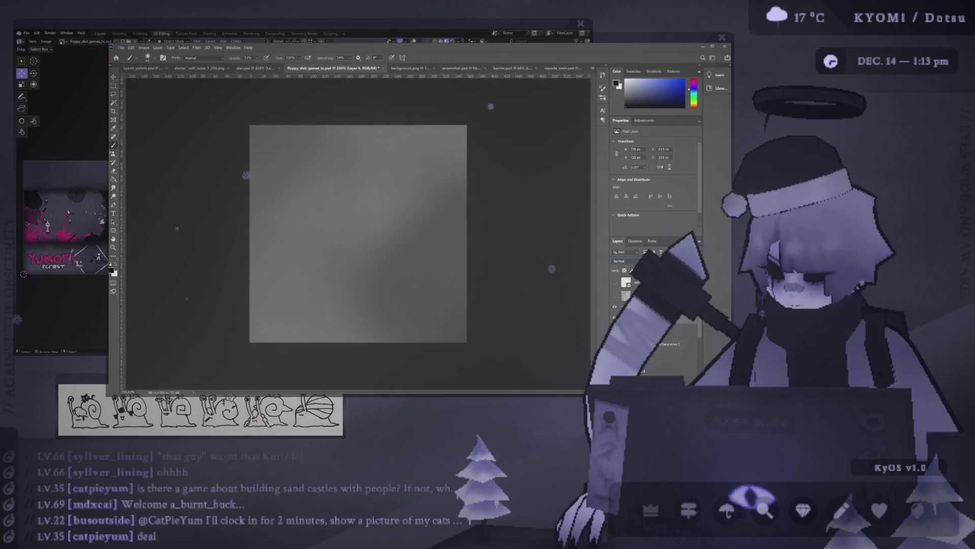
scroll(625, 260, "down", 14)
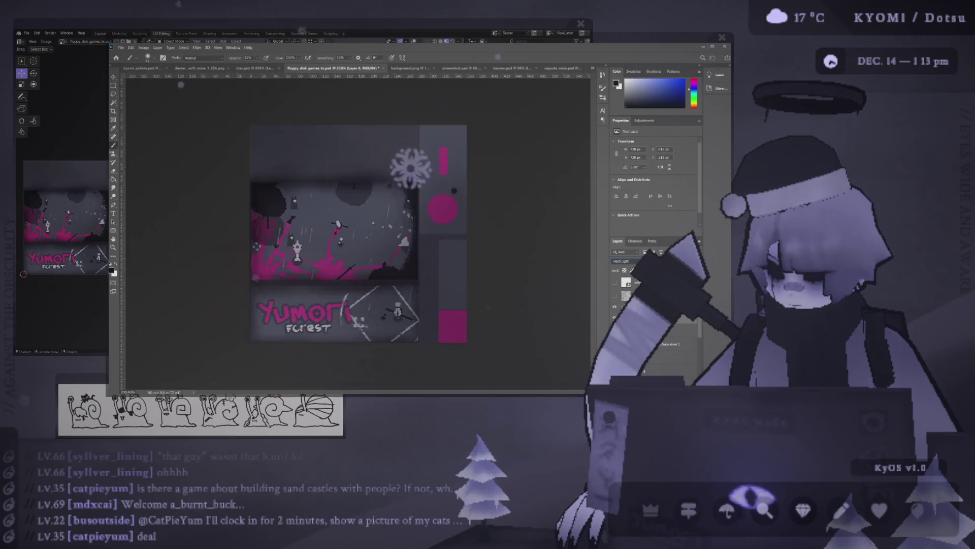
scroll(625, 260, "up", 2)
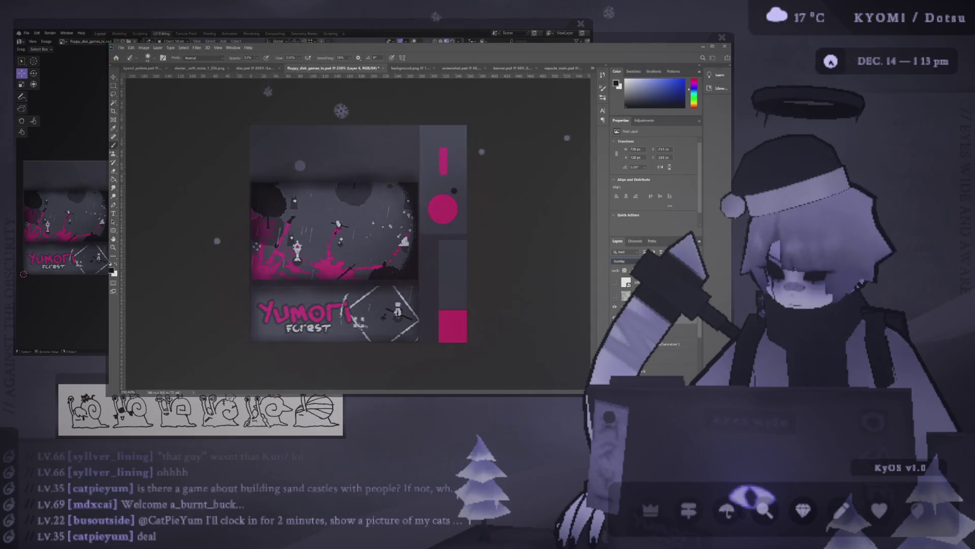
scroll(625, 260, "down", 1)
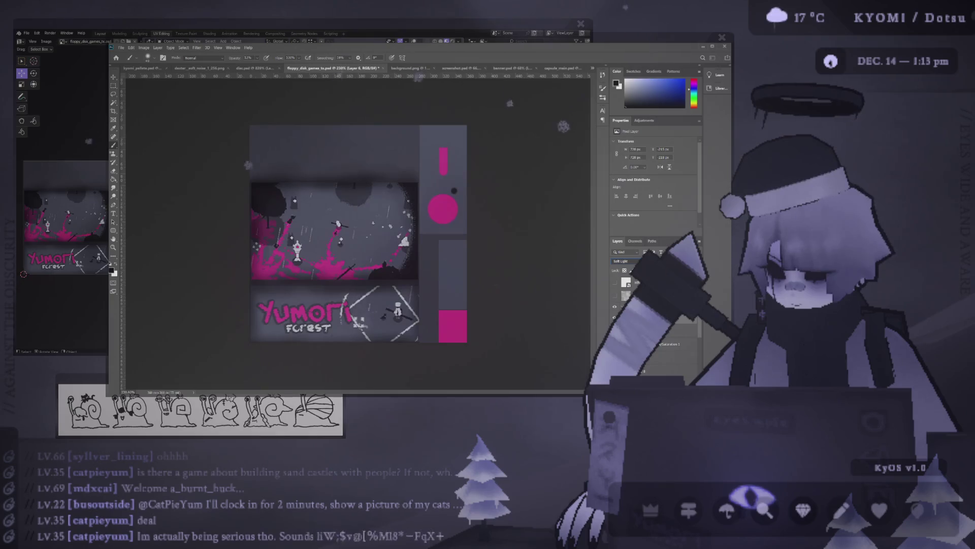
Step: In Blender, orbit, zoom and pan around the floppy disk to preview the Yumori label texture
key("alt+Tab")
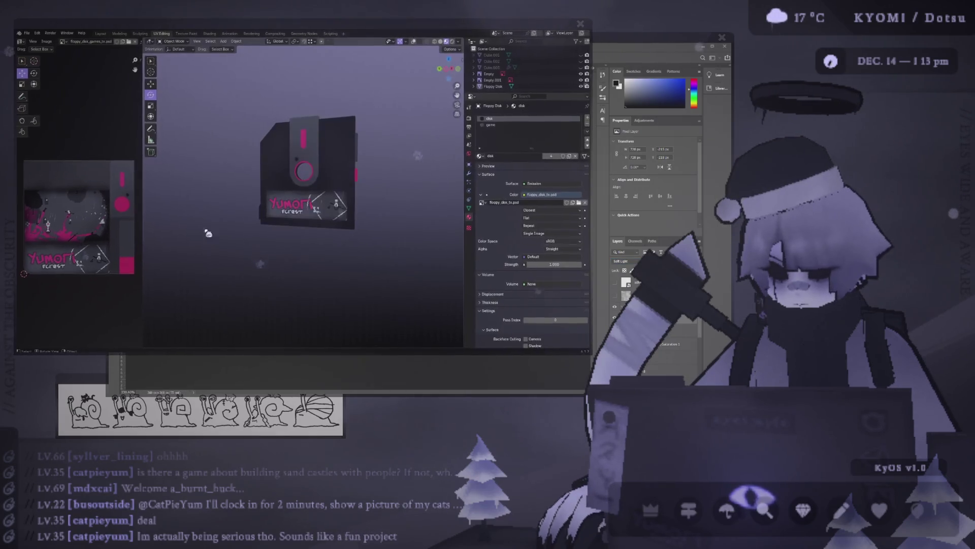
mouse_move(196, 212)
middle_mouse_down("alt")
mouse_move(299, 209)
mouse_move(370, 229)
mouse_move(233, 213)
mouse_move(311, 220)
middle_mouse_up("alt")
scroll(312, 220, "up", 4)
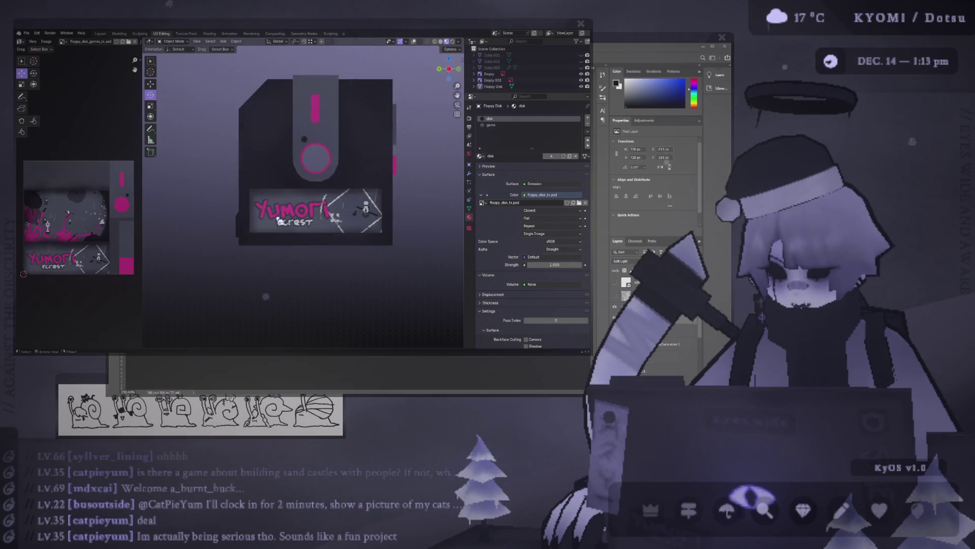
scroll(279, 220, "down", 3)
scroll(278, 226, "down", 2)
scroll(274, 224, "up", 2)
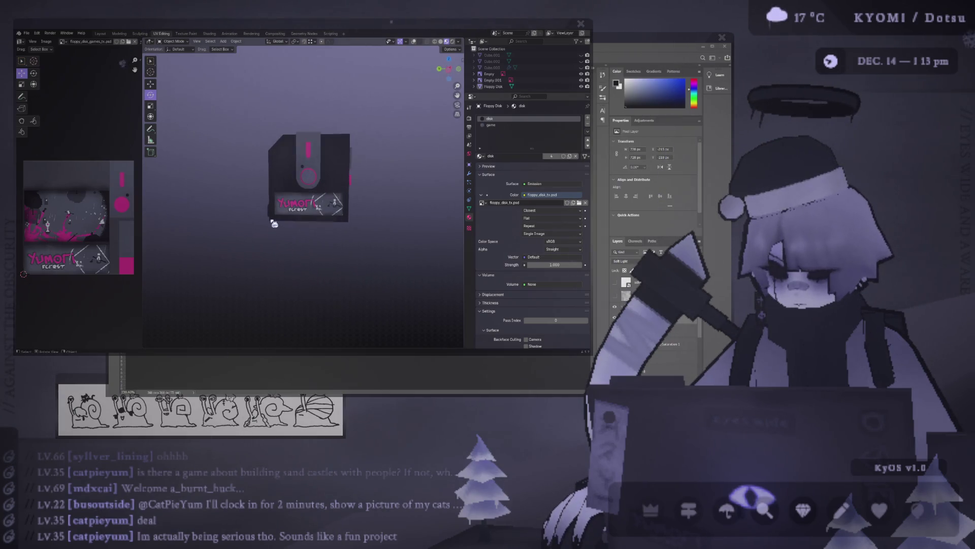
middle_click_drag(270, 216, 270, 234, "shift")
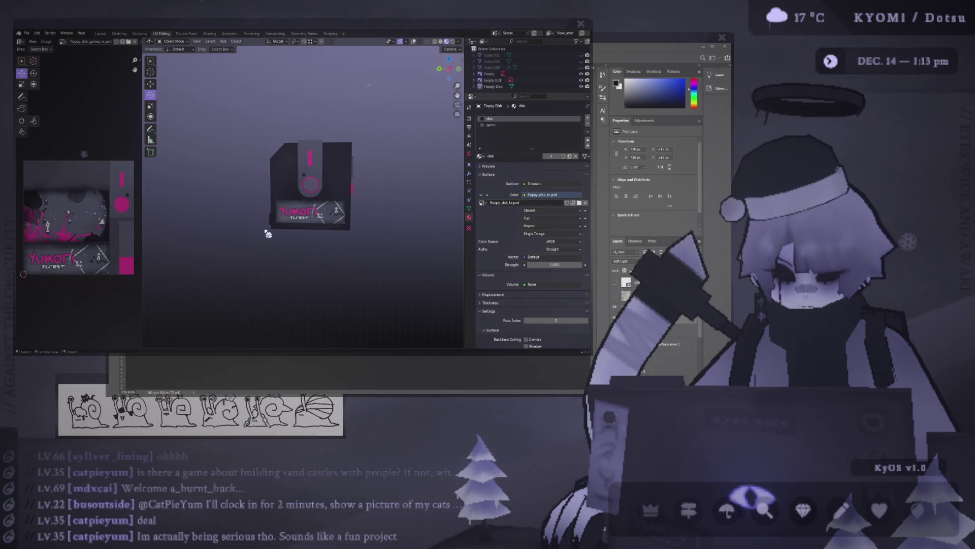
scroll(362, 141, "up", 4)
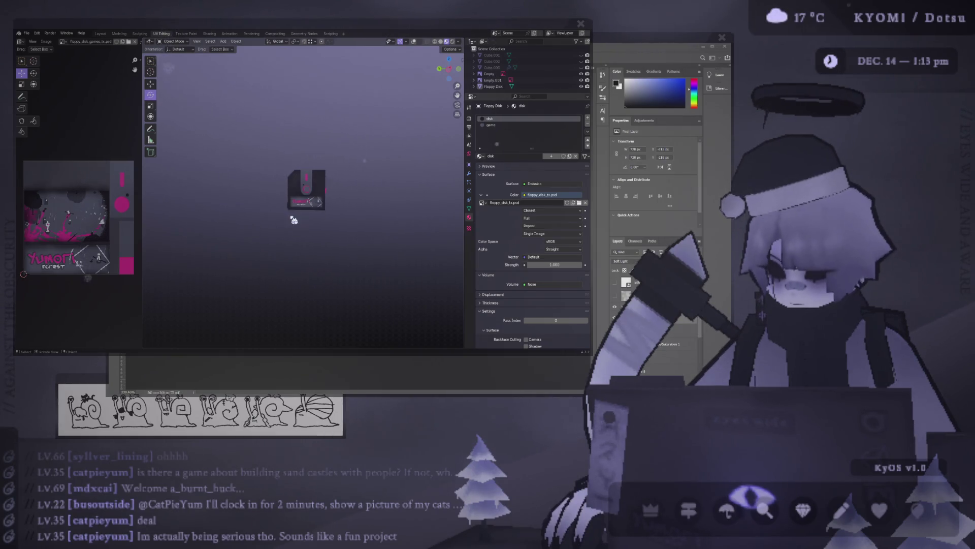
Step: Turn the overlays back on, check wireframe, then return to textured shading in an edge-on view
left_click(415, 43)
scroll(361, 126, "down", 5)
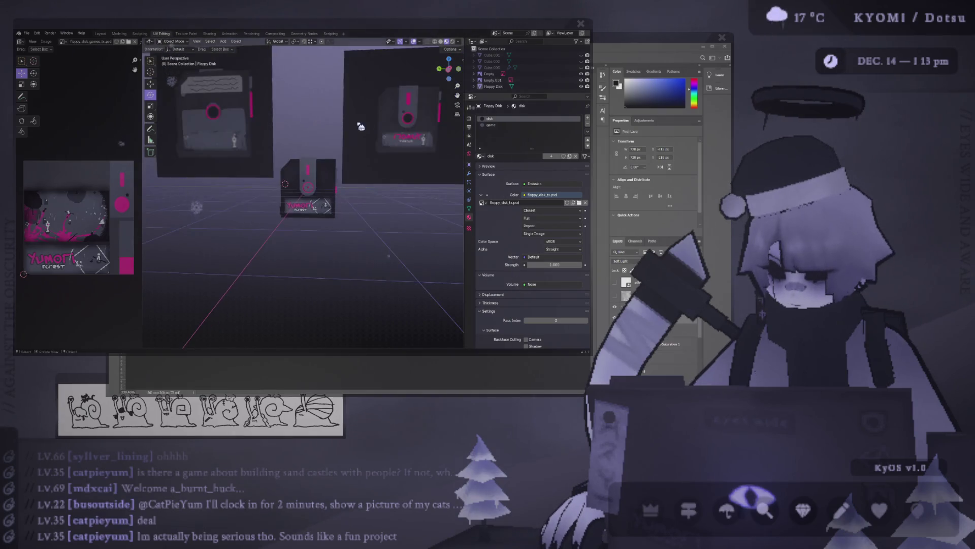
left_click(435, 42)
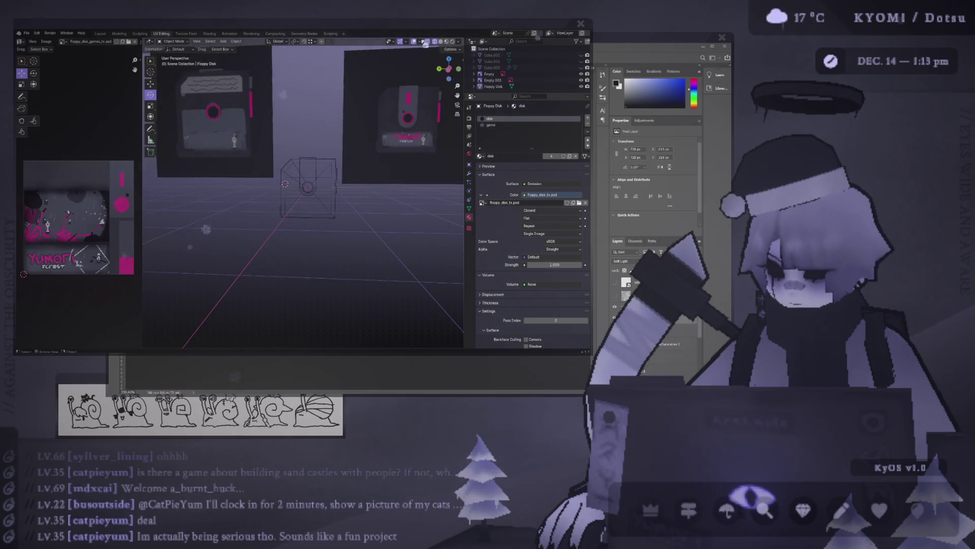
left_click(425, 44)
left_click(447, 42)
mouse_move(356, 122)
middle_mouse_down()
mouse_move(264, 152)
mouse_move(237, 174)
mouse_move(228, 159)
mouse_move(244, 152)
mouse_move(206, 162)
middle_mouse_up()
scroll(229, 163, "down", 4)
Step: Save floppy_disk.blend and go back to Photoshop
key("ctrl+s")
scroll(229, 163, "up", 5)
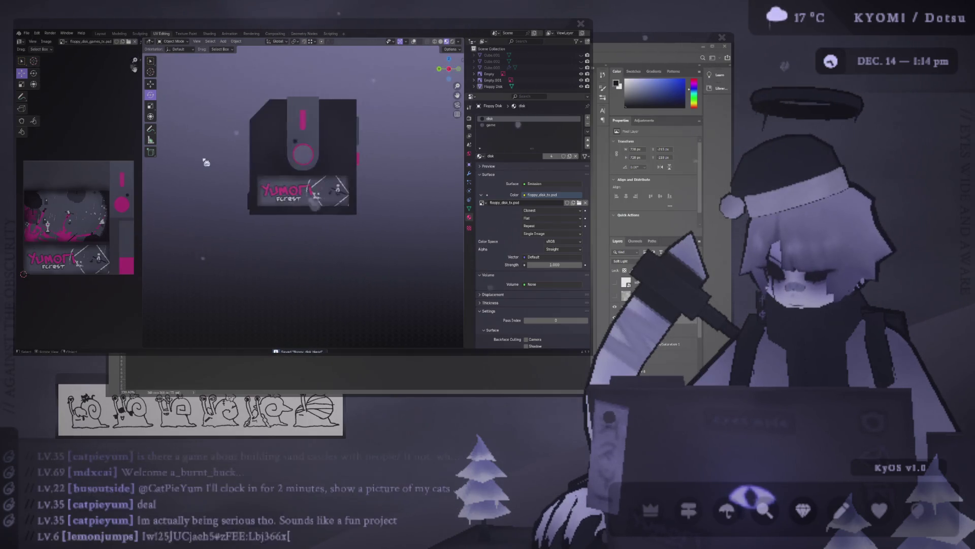
key("alt+Tab")
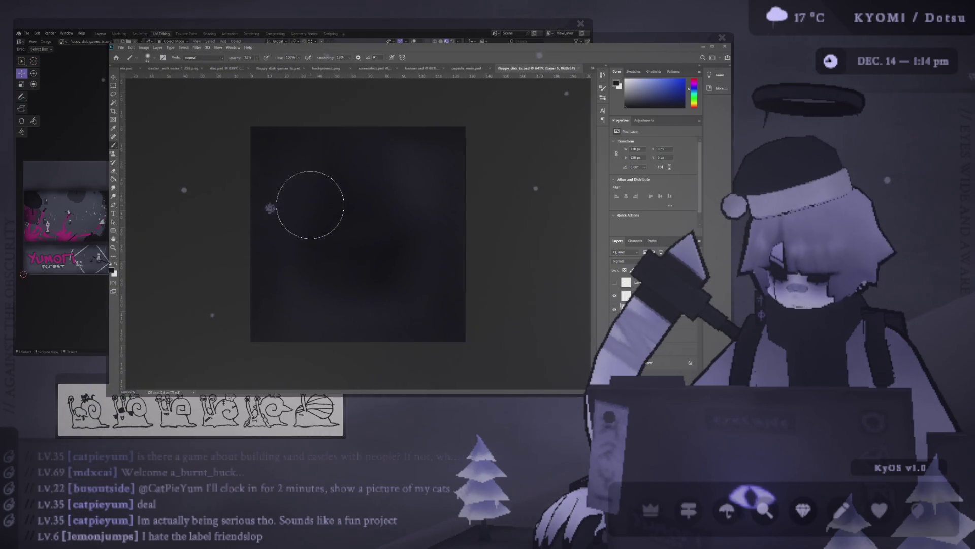
Step: Glance at disc.psd, return to floppy_disk_tx.psd, then select Layer 5 and lock it
left_click(227, 70)
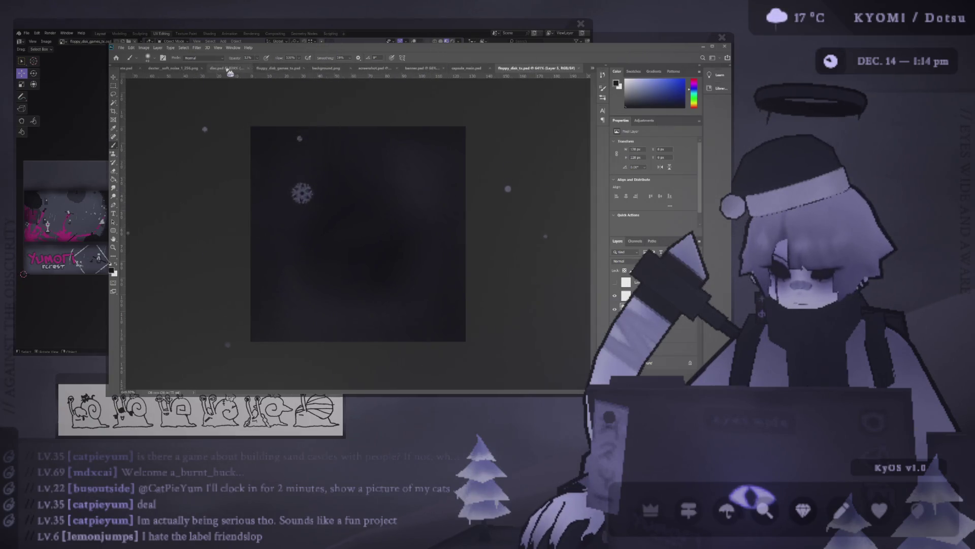
left_click(569, 68)
key("v")
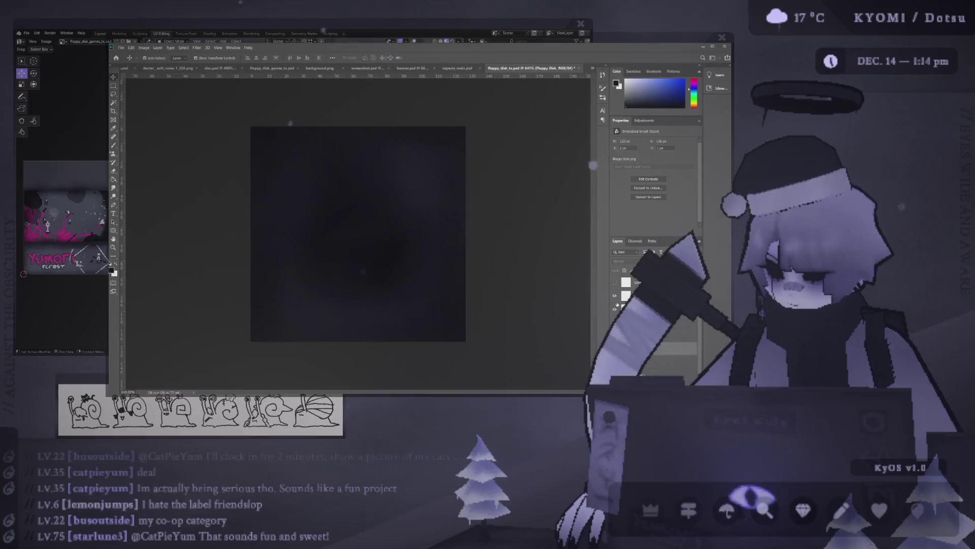
key("alt+bracketleft")
key("alt+bracketleft")
key("alt+bracketleft")
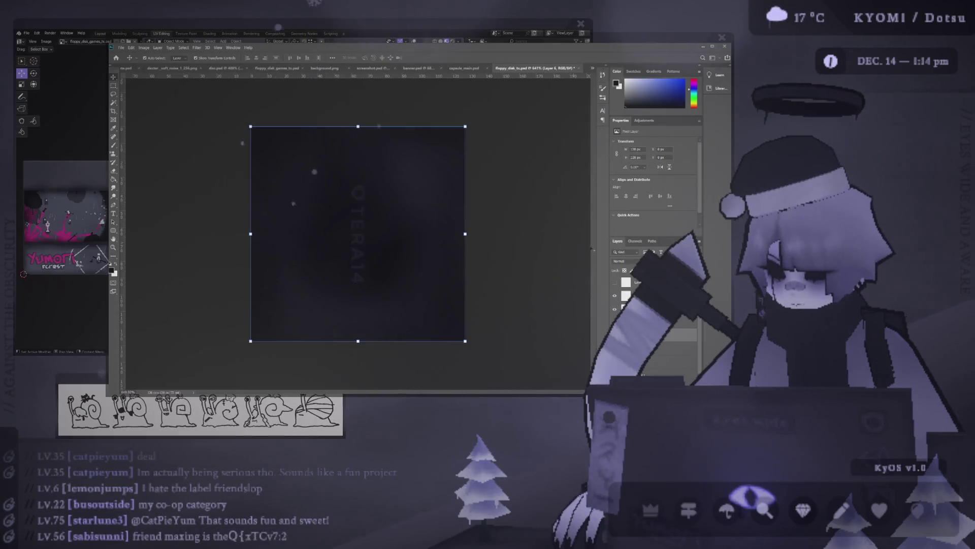
left_click(330, 188)
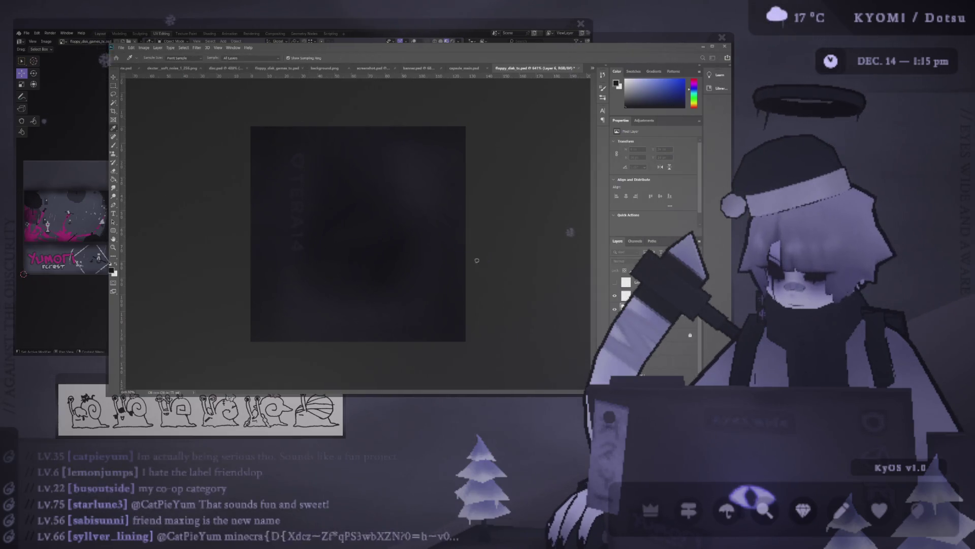
Step: Draw a tall vertical text box near the canvas's left edge and commit the text
key("i")
key("h")
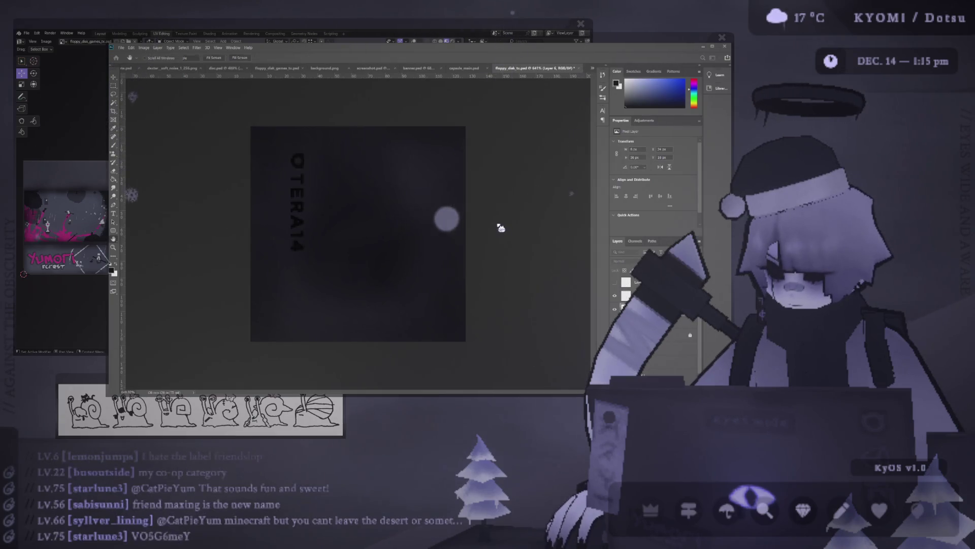
key("v")
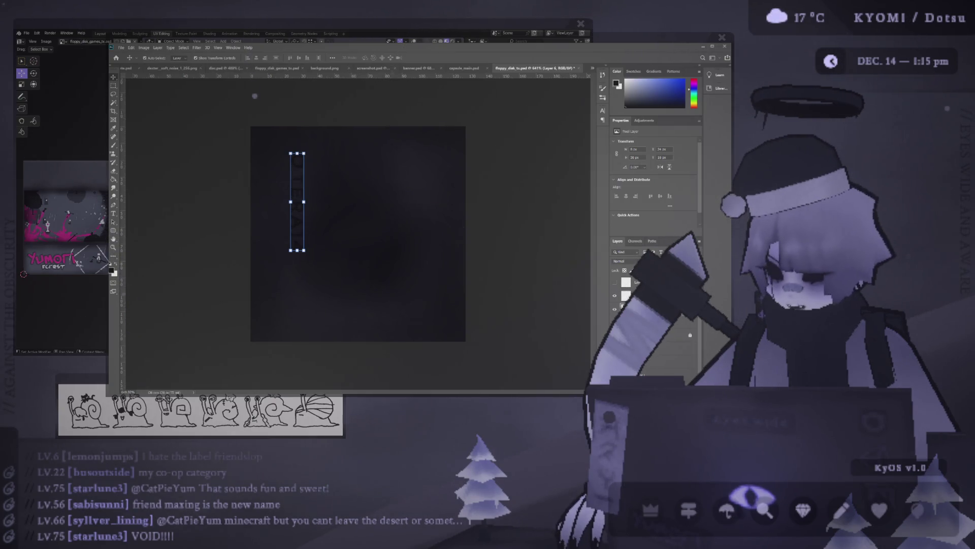
left_click(176, 126)
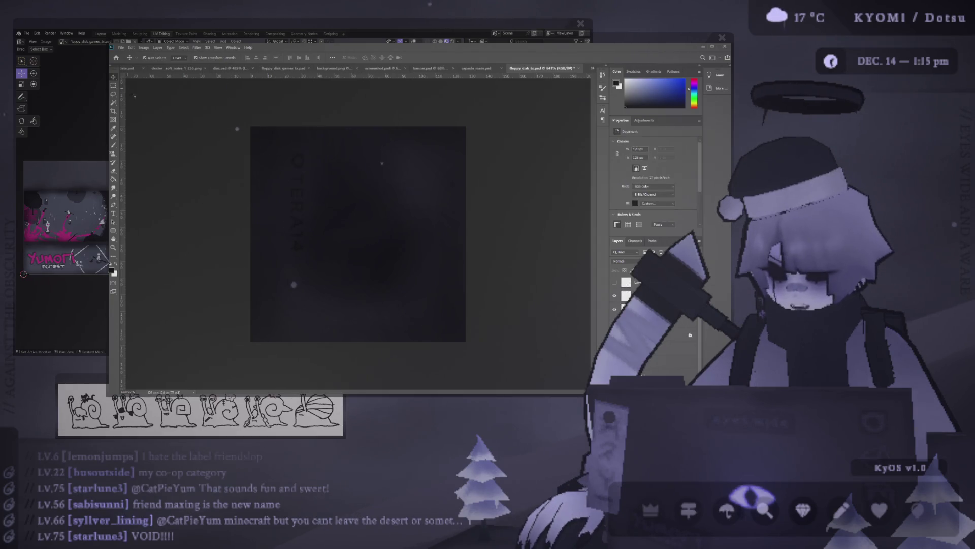
scroll(158, 161, "down", 1)
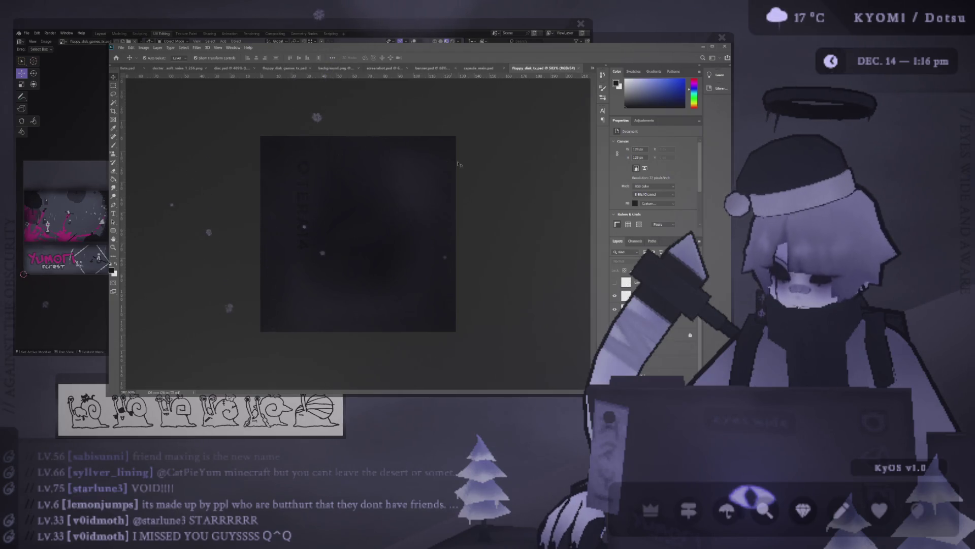
mouse_move(297, 249)
left_mouse_down()
mouse_move(304, 152)
mouse_move(301, 161)
left_mouse_up()
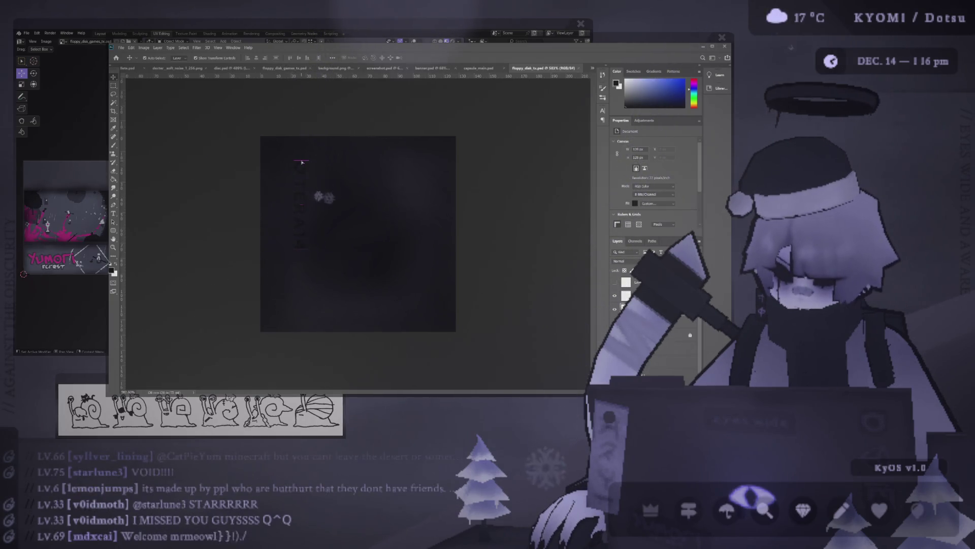
key("Escape")
scroll(357, 236, "up", 2, "alt")
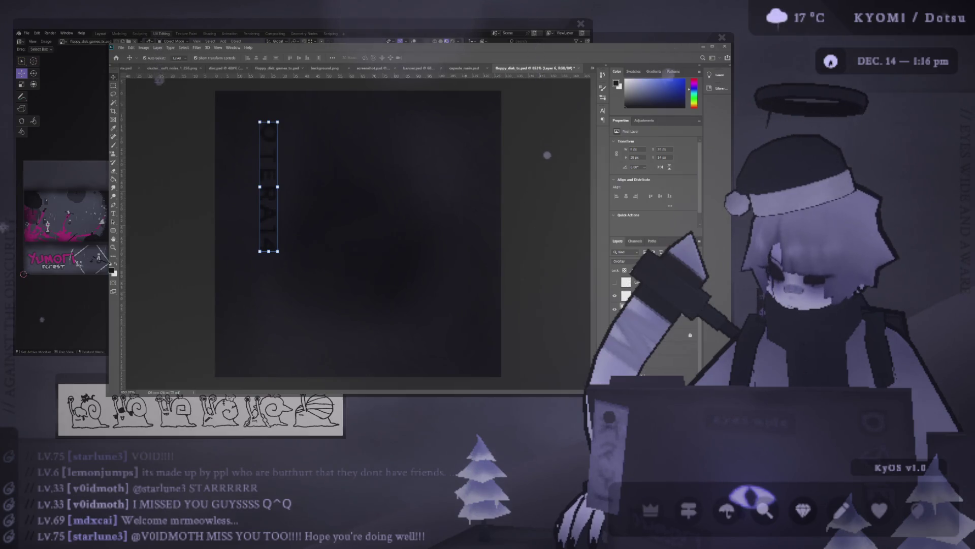
Step: Select Layer 4, then toggle the vertical text layer's visibility and reselect it to compare
key("alt+bracketleft")
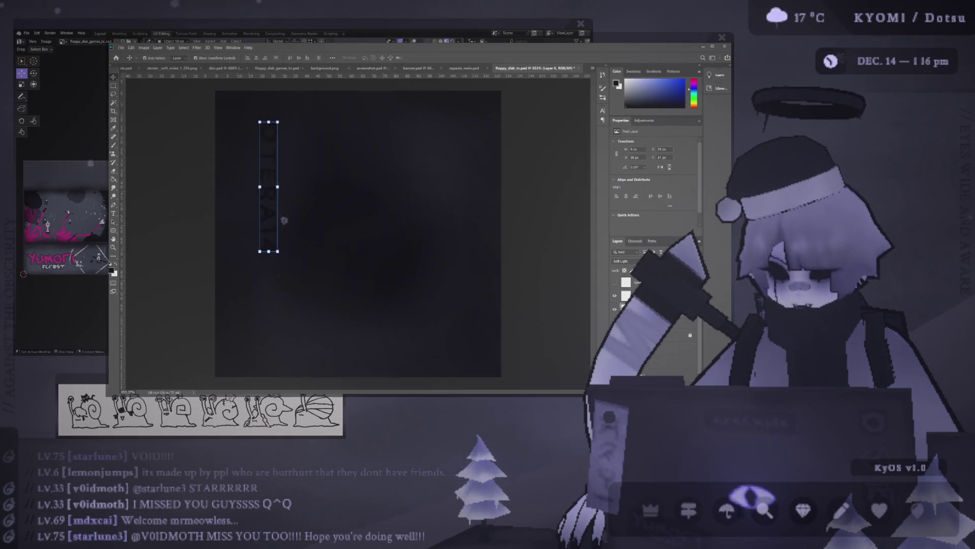
left_click(499, 256)
scroll(500, 257, "down", 5, "alt")
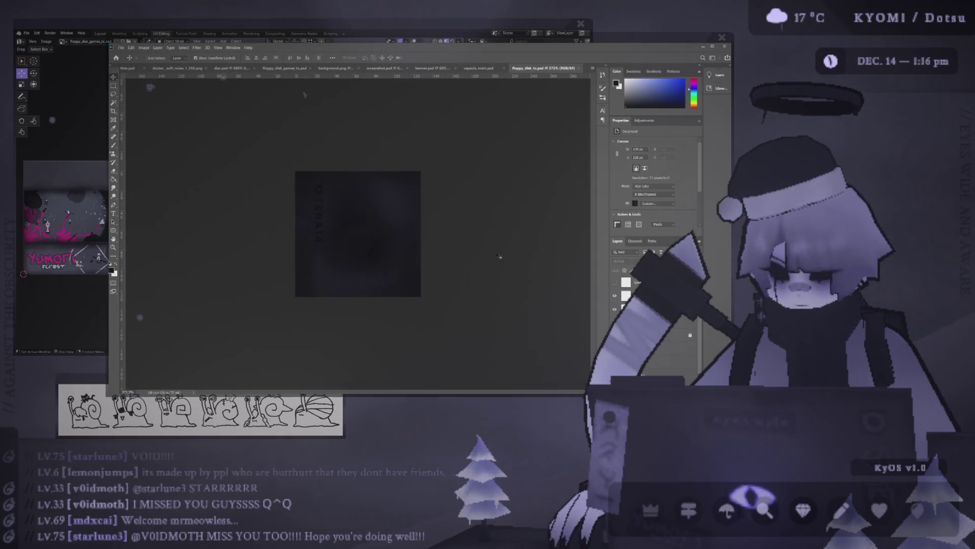
left_click(315, 216)
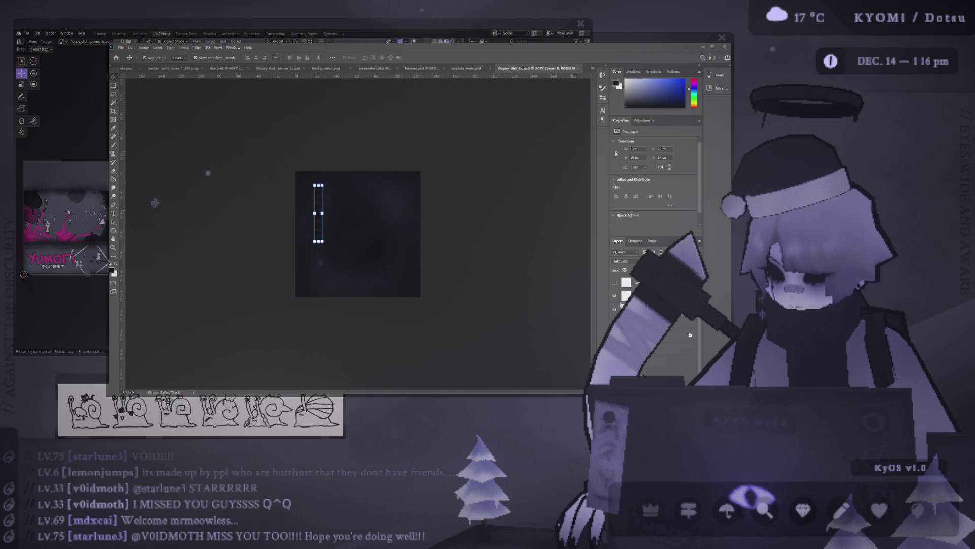
left_click(615, 307)
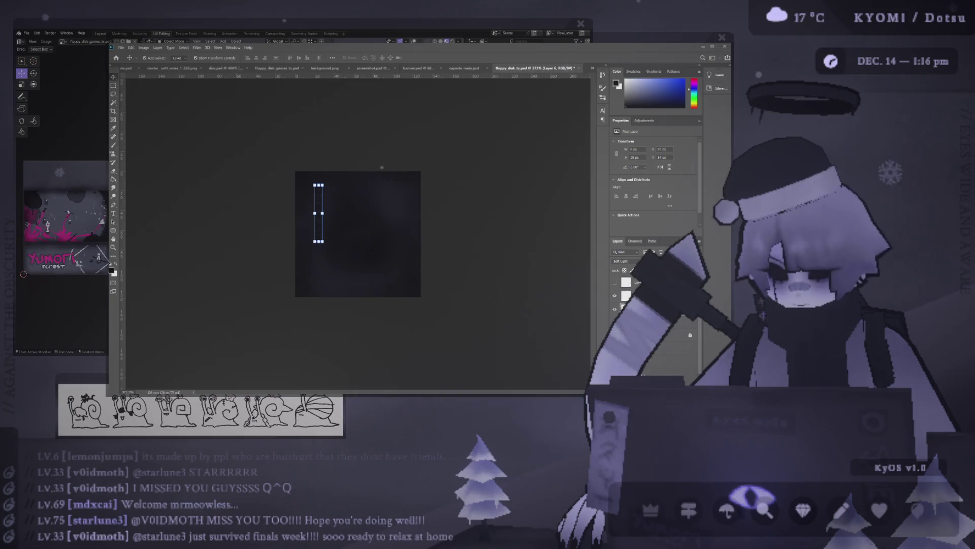
left_click(461, 258)
scroll(155, 142, "up", 2, "alt")
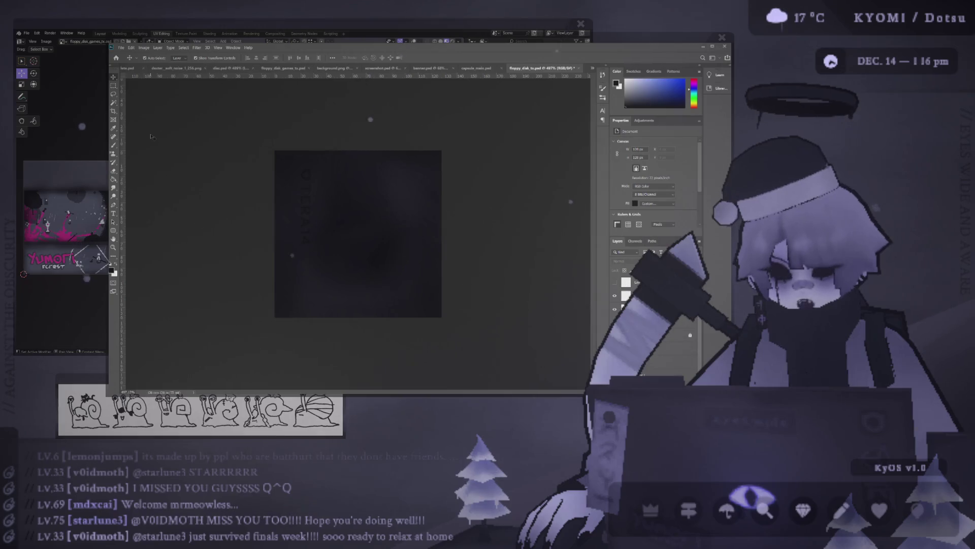
scroll(300, 213, "up", 3, "alt")
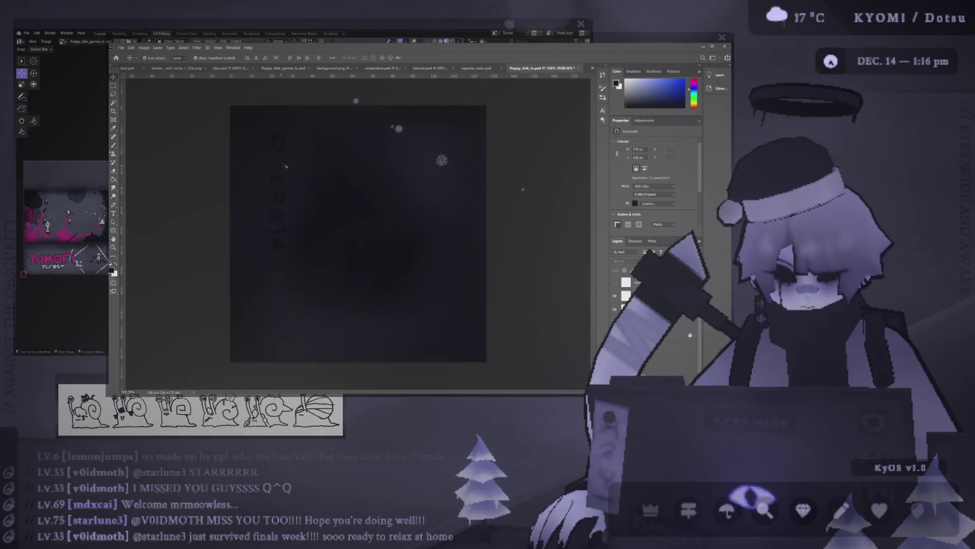
left_click(277, 148)
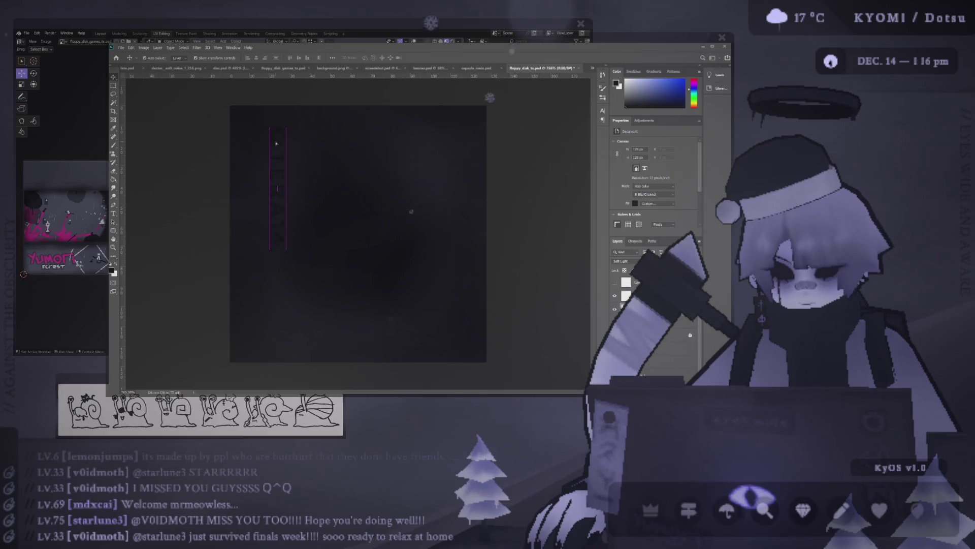
scroll(358, 234, "down", 3, "alt")
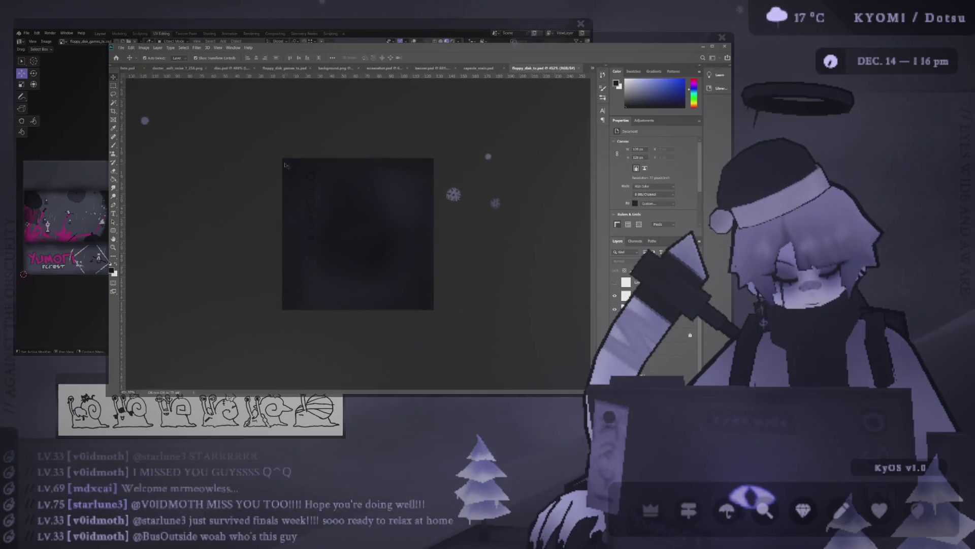
scroll(357, 233, "up", 3, "alt")
left_click(275, 188)
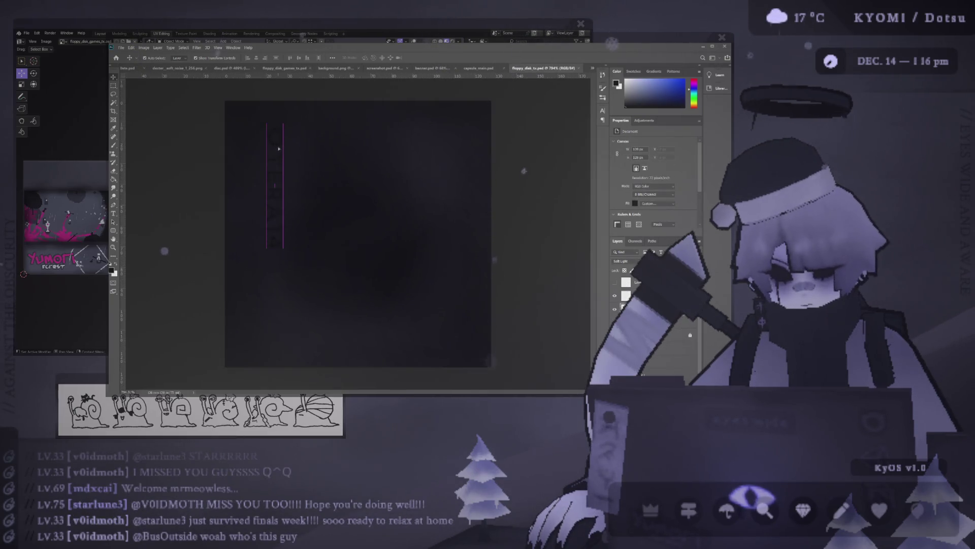
left_click(241, 184)
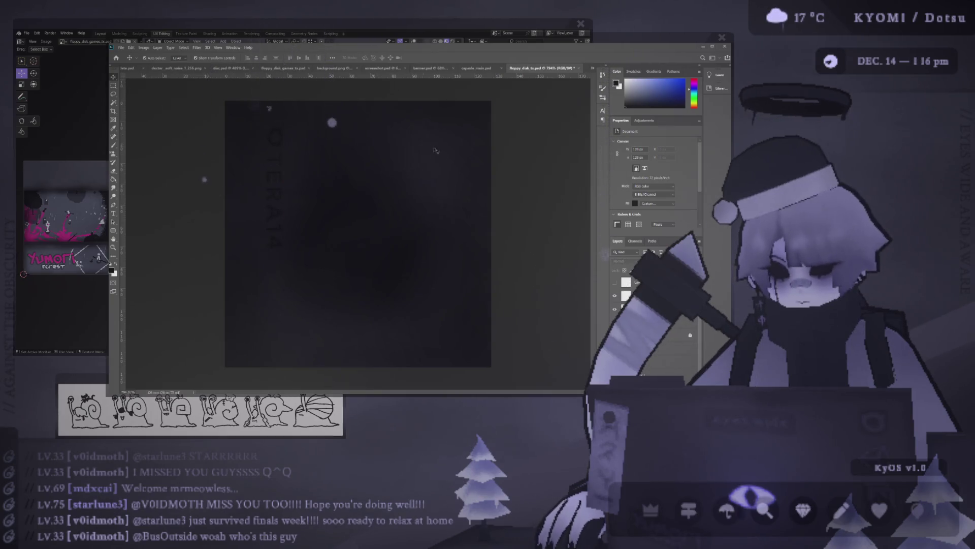
Step: Create a new layer for the arrow with the Brush tool, resizing the brush
key("b")
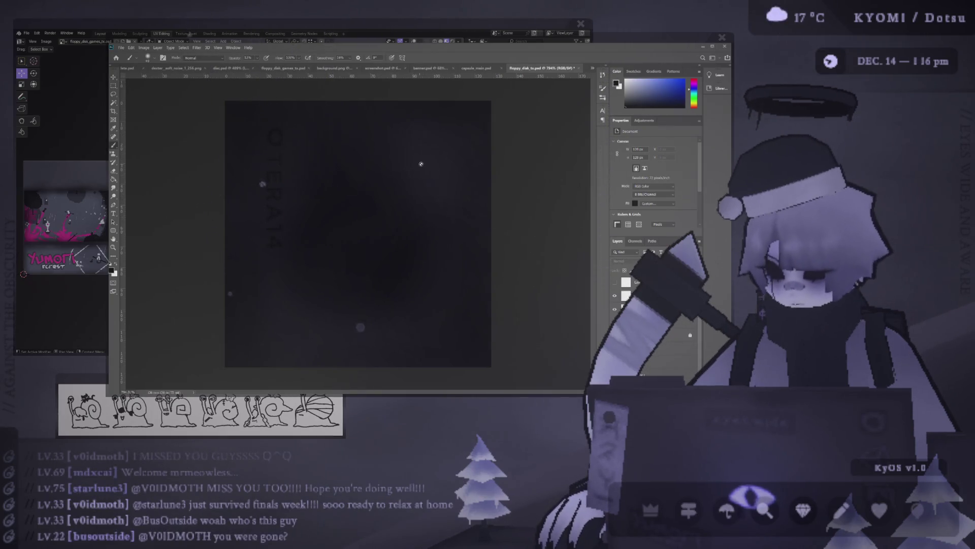
key("ctrl+shift+alt+n")
right_click_drag(444, 158, 396, 164, "alt")
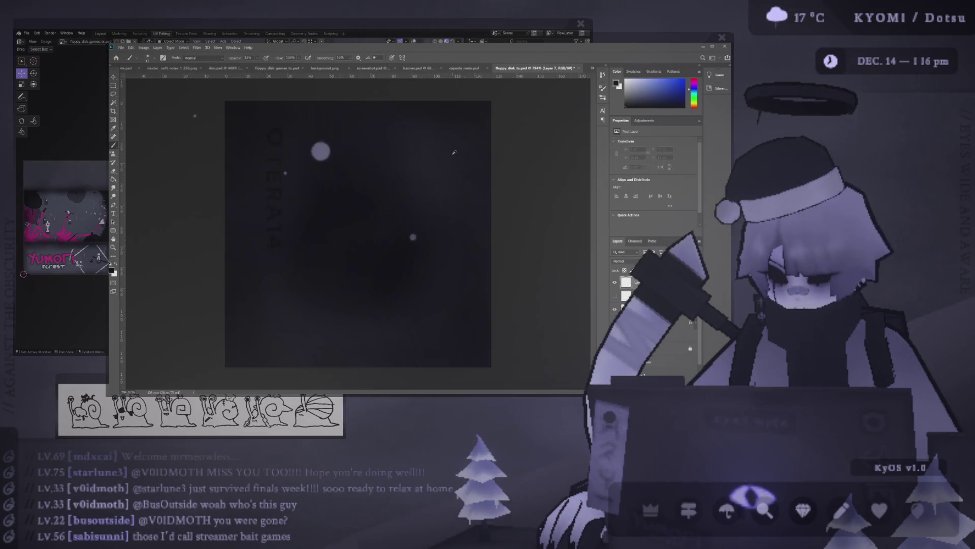
Step: Paint a full-opacity arrowhead in the upper right with a vertical stroke joining it
left_click(438, 159)
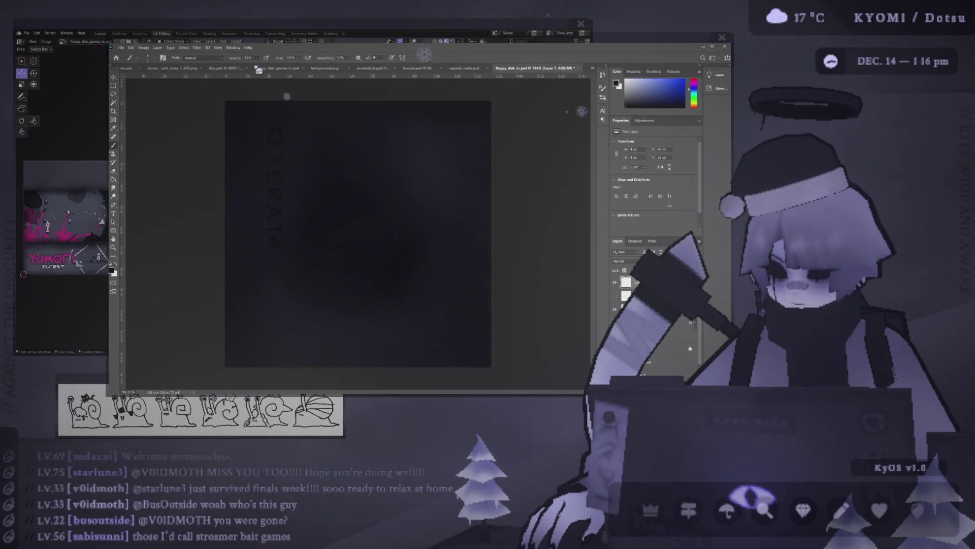
key("0")
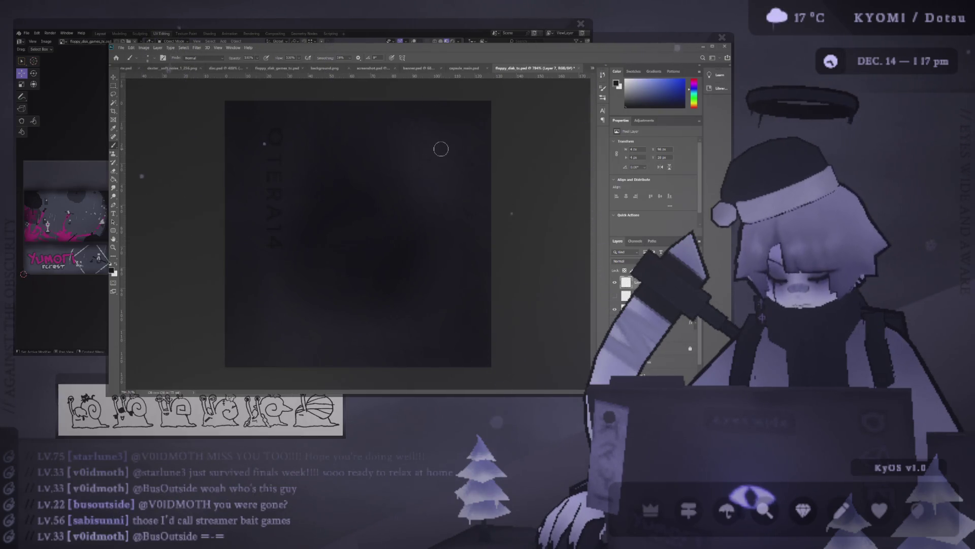
left_click_drag(432, 167, 445, 149)
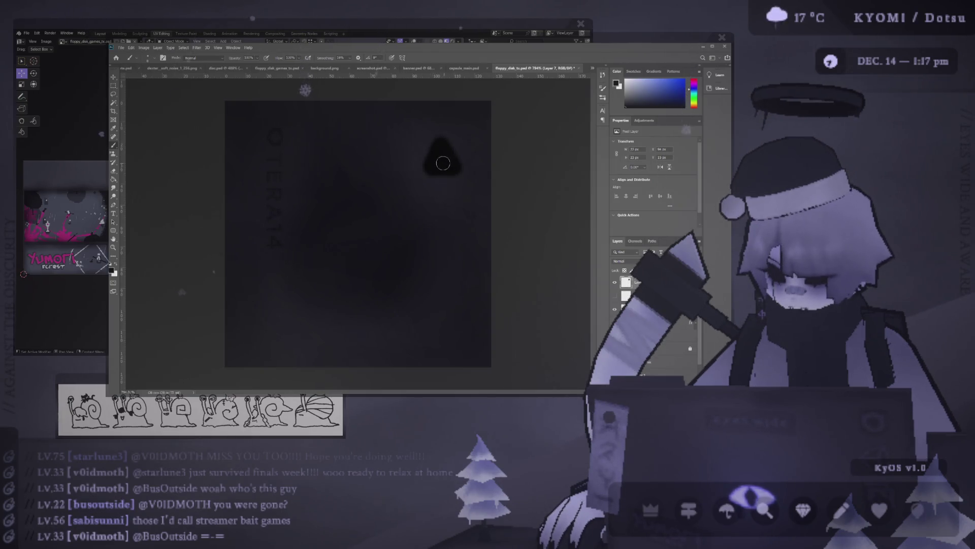
key("ctrl+z")
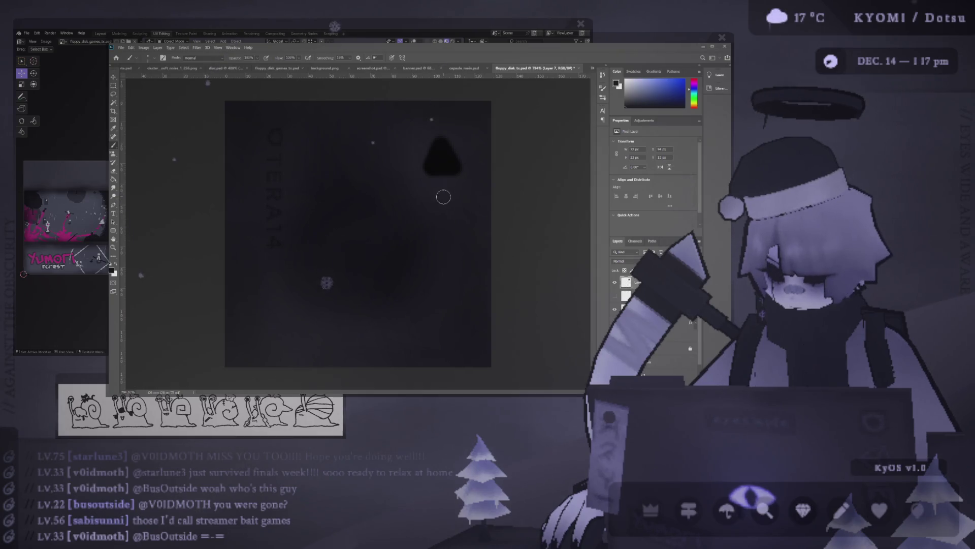
left_click_drag(440, 185, 440, 169)
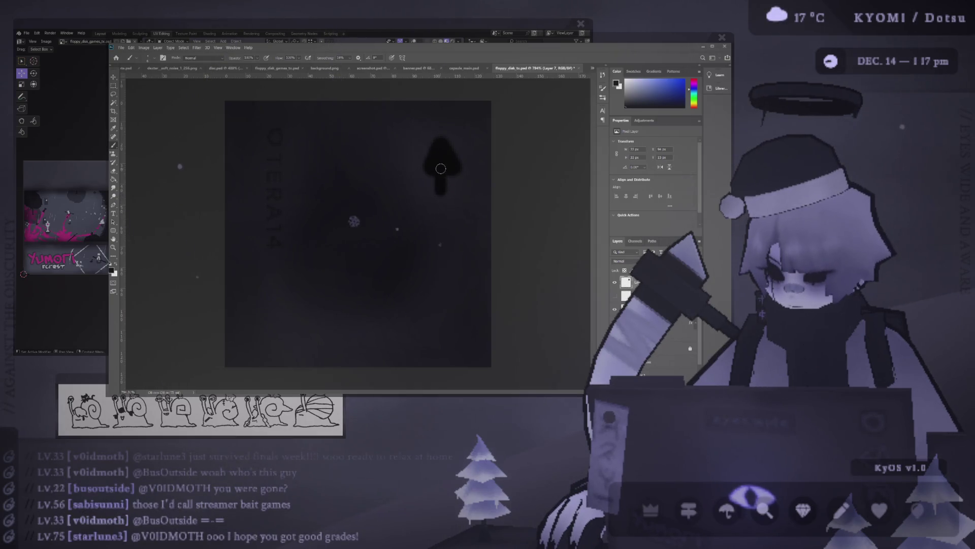
Step: Erase at full opacity with a smaller eraser to trim the triangle's shoulder and bottom edge
key("e")
right_click_drag(396, 172, 312, 172, "alt")
right_click_drag(398, 164, 386, 166, "alt")
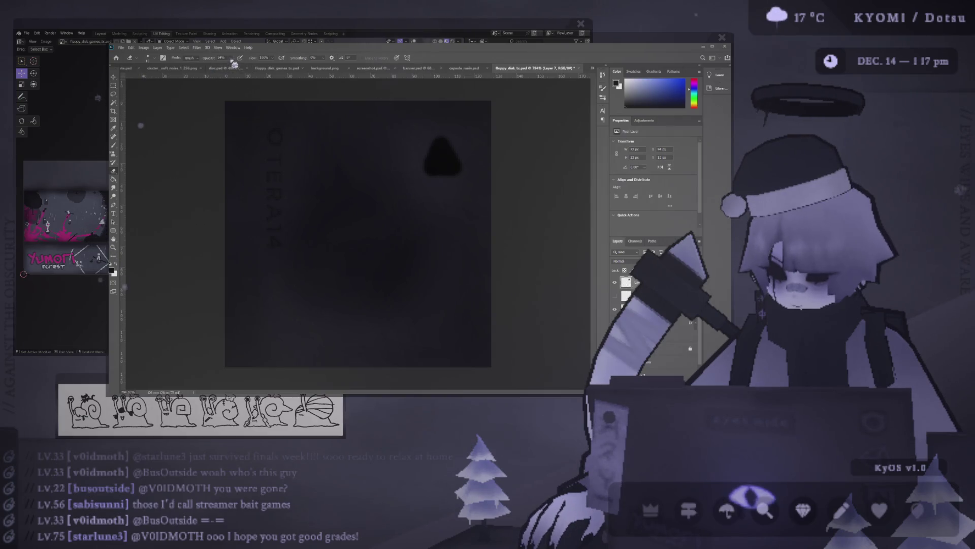
key("0")
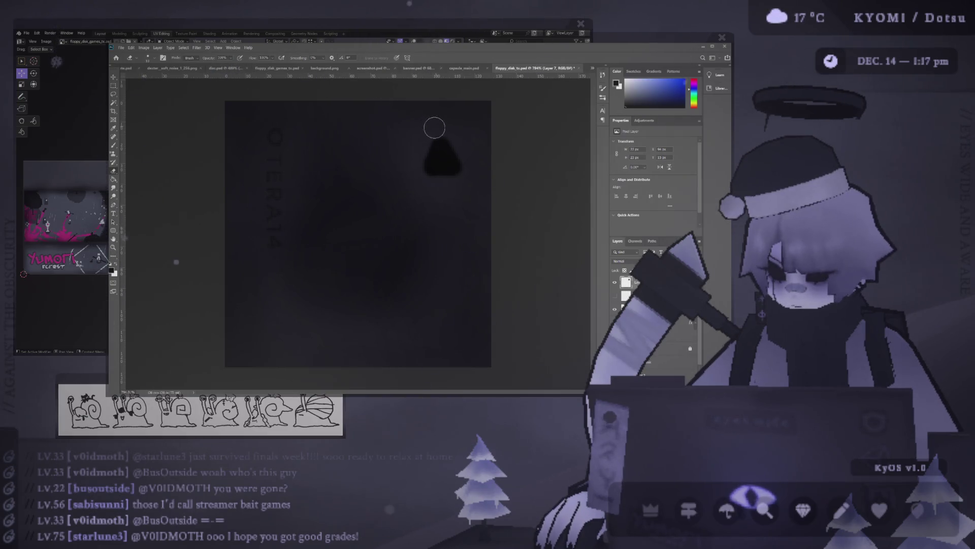
left_click_drag(435, 120, 472, 174)
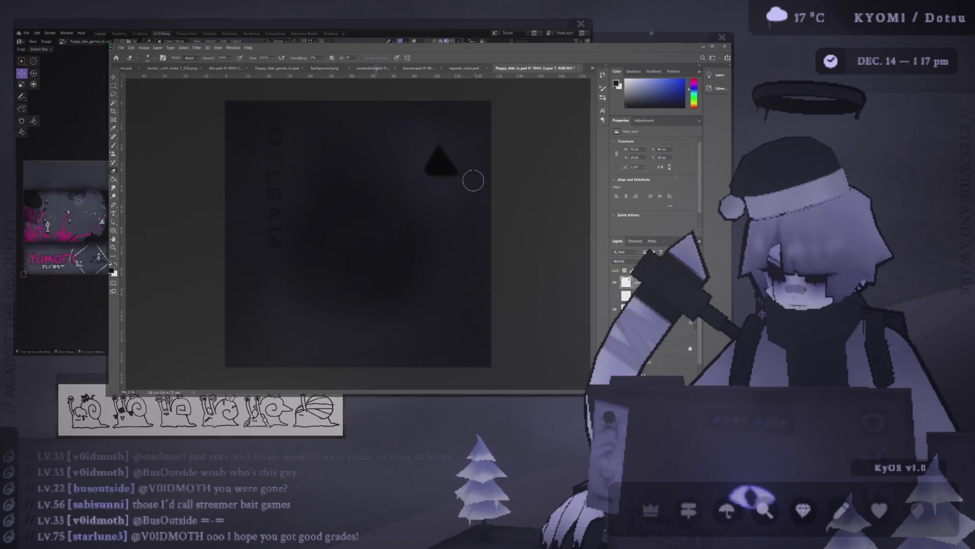
key("ctrl+z")
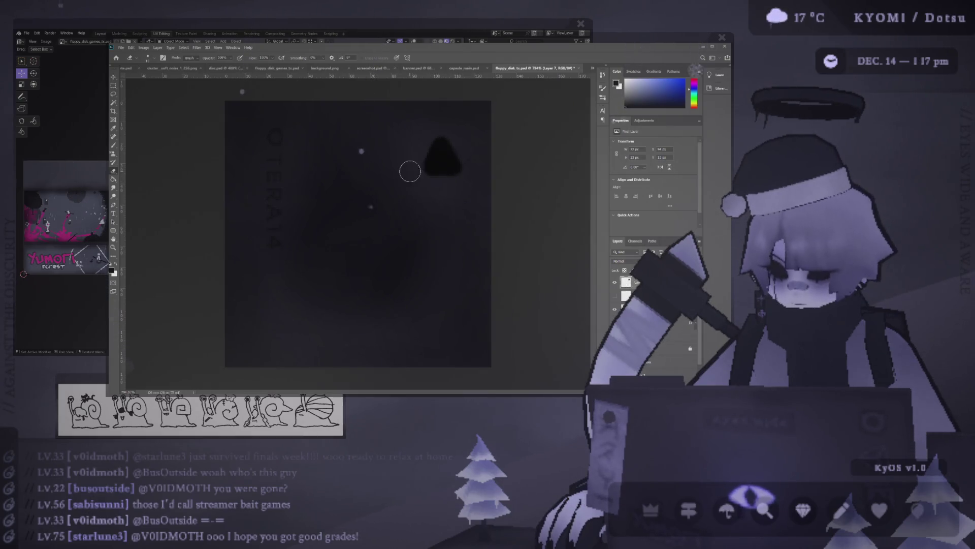
mouse_move(427, 126)
left_mouse_down()
mouse_move(438, 120)
mouse_move(473, 174)
left_mouse_up()
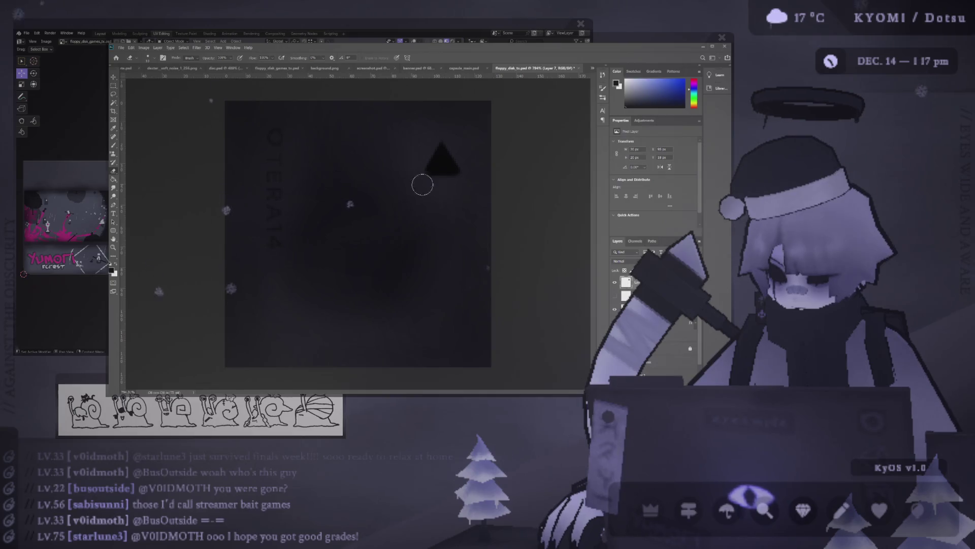
mouse_move(420, 183)
left_mouse_down()
mouse_move(484, 187)
mouse_move(442, 202)
left_mouse_up()
Step: Repaint a short stem under the triangle and lower the arrow layer's opacity to make it faint
key("b")
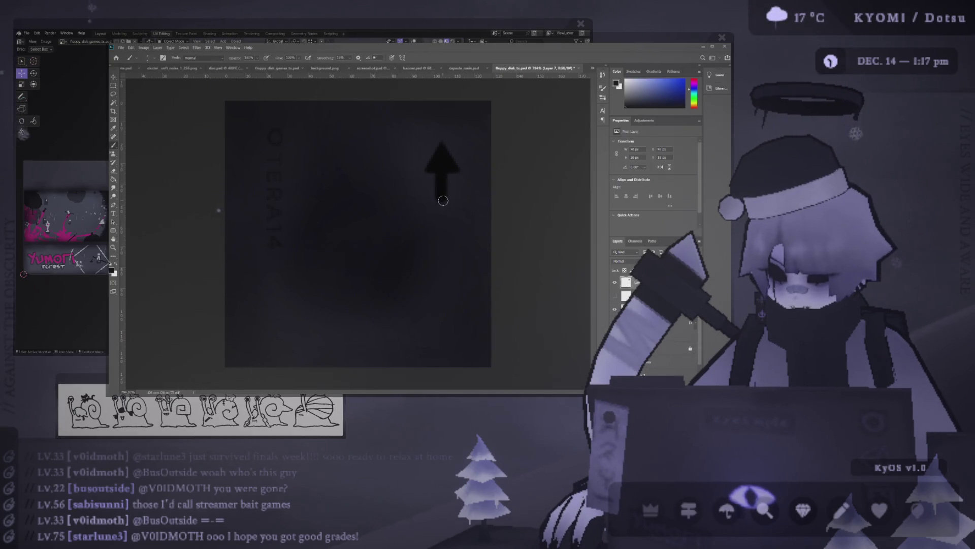
key("ctrl+z")
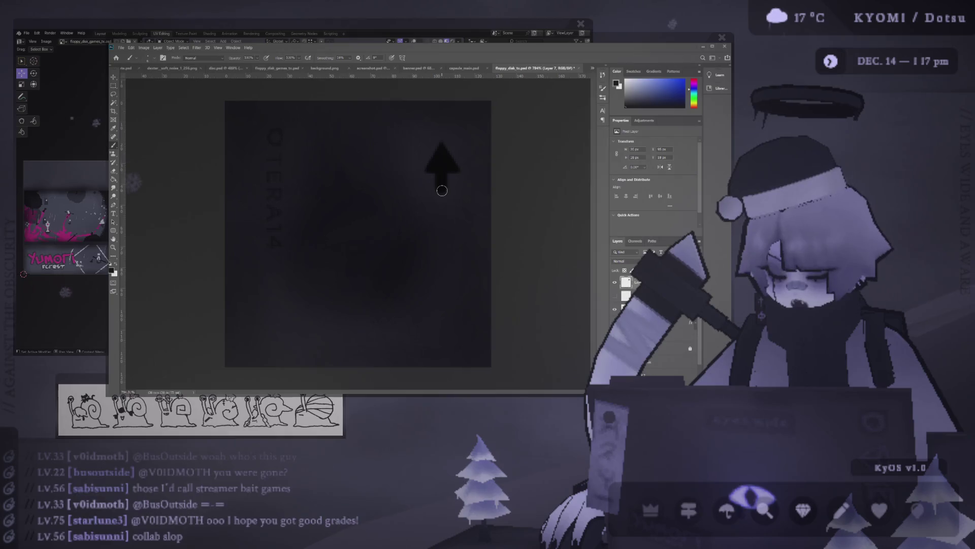
left_click_drag(442, 191, 442, 178)
key("e")
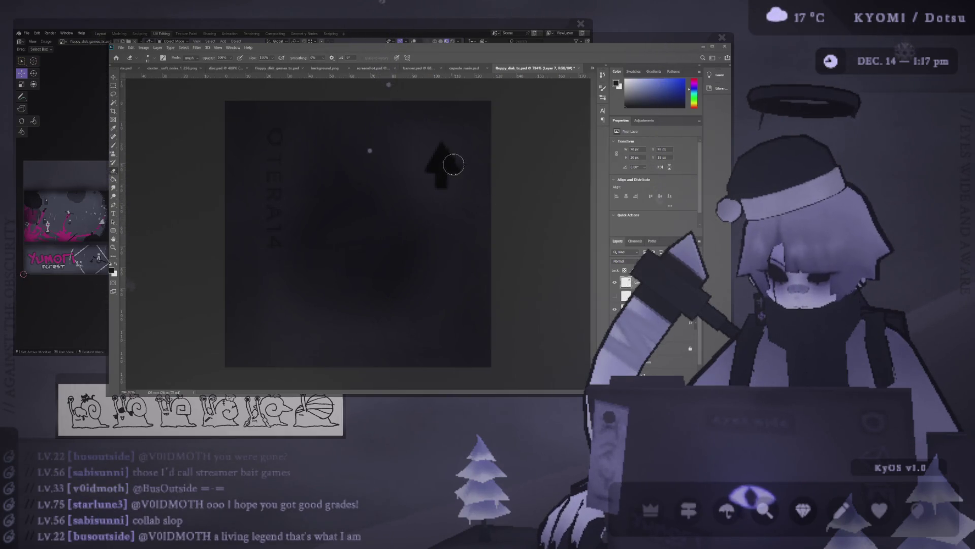
left_click(382, 126)
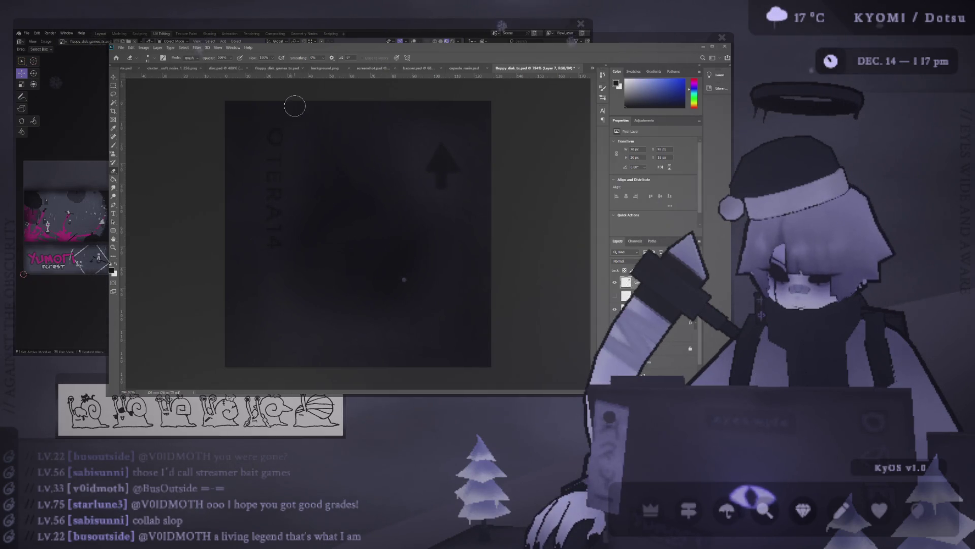
key("alt+Tab")
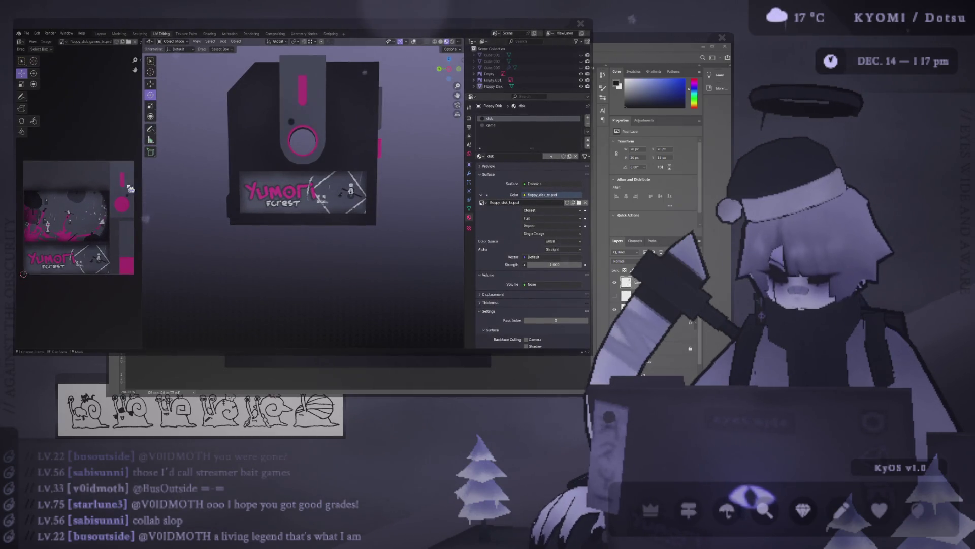
Step: Show the darker floppy disk label texture in Blender's Image Editor and orbit the disk to check it
mouse_move(146, 206)
middle_mouse_down("alt")
mouse_move(275, 170)
mouse_move(317, 172)
mouse_move(167, 152)
middle_mouse_up("alt")
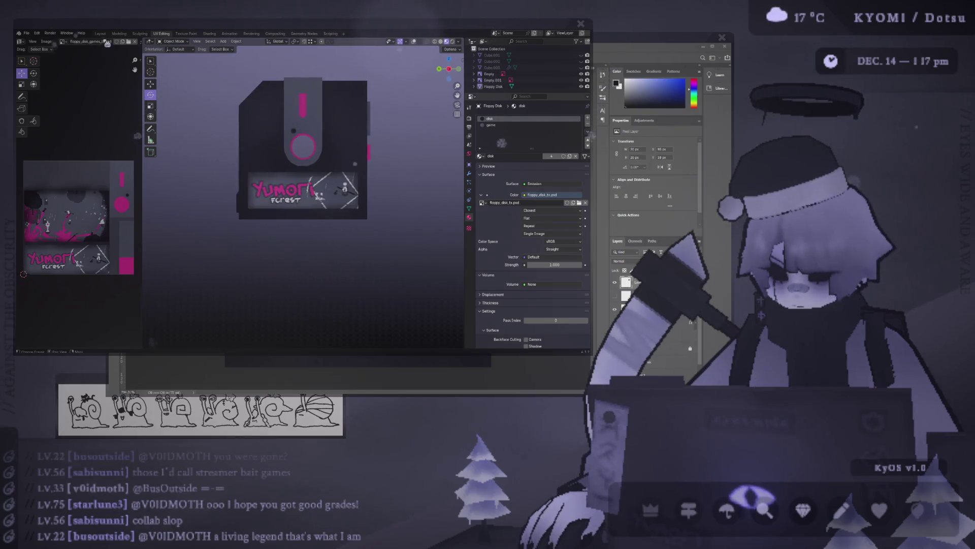
left_click(62, 41)
left_click(90, 75)
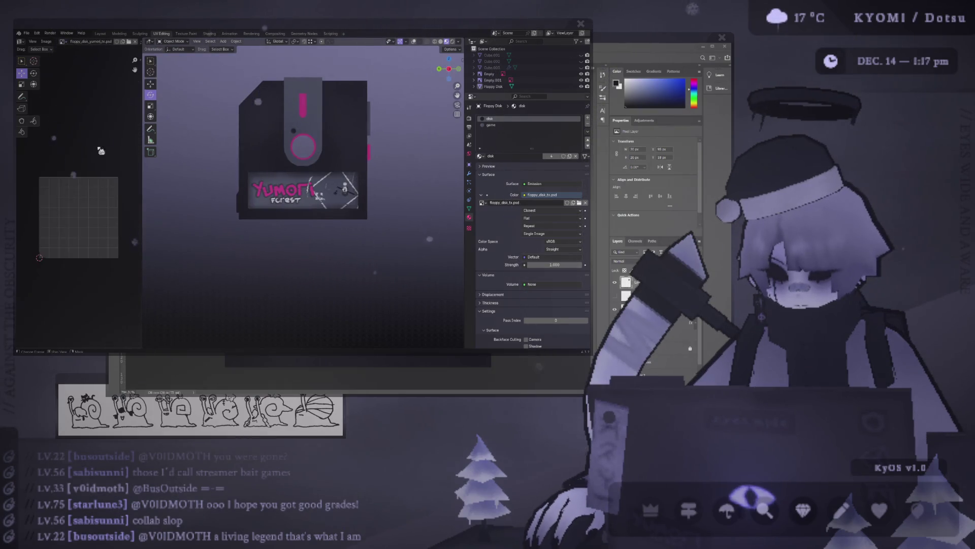
left_click(62, 41)
left_click(107, 65)
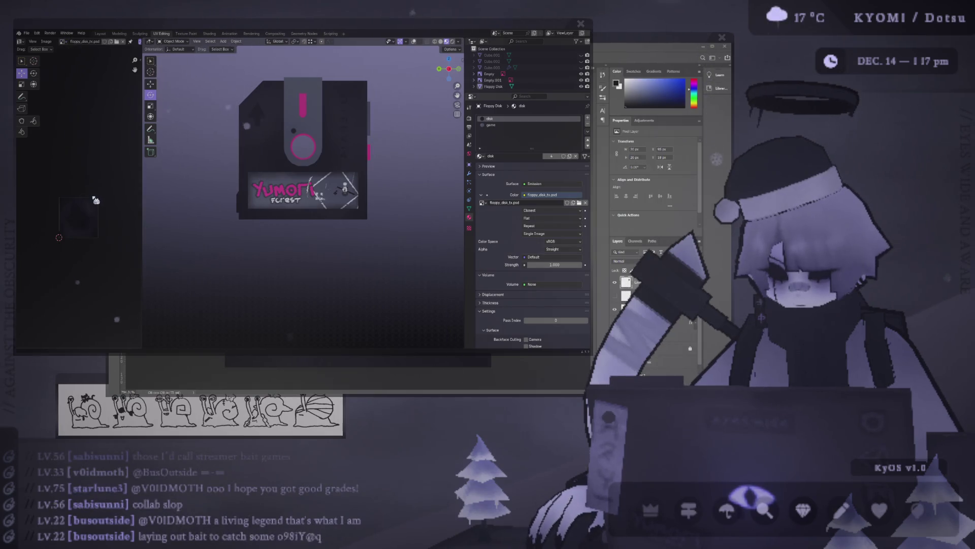
middle_click_drag(231, 147, 370, 153, "alt")
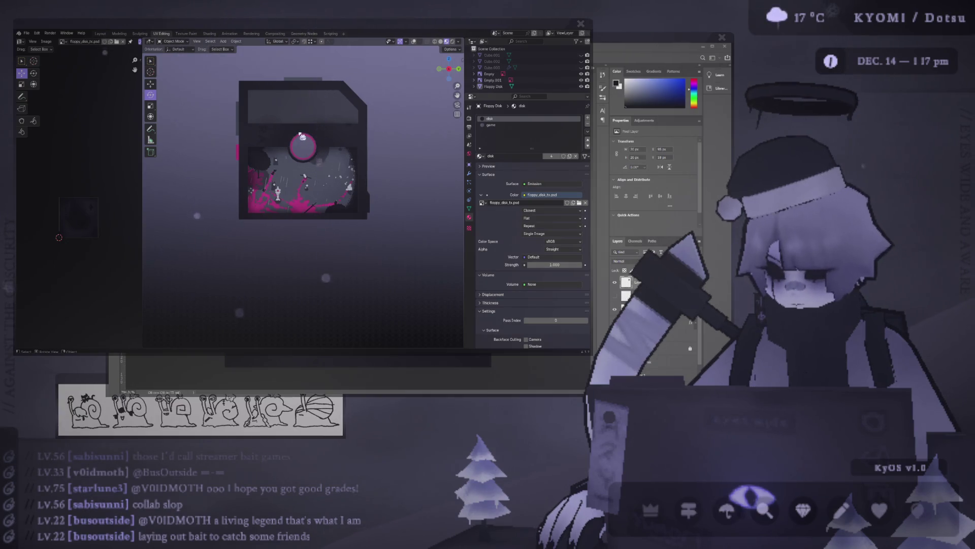
middle_click_drag(303, 136, 191, 131, "alt")
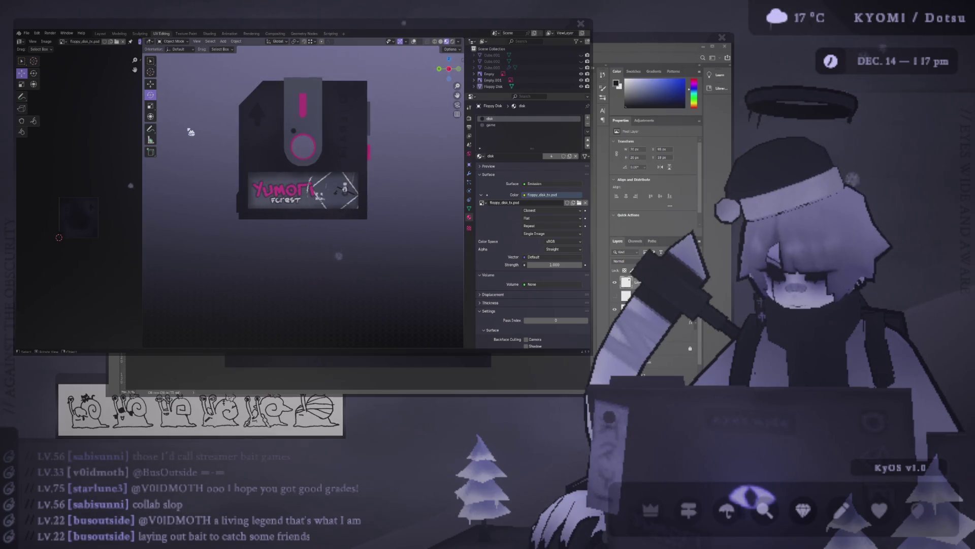
Step: Nudge the arrow slightly left in Photoshop and check the result on the Blender model
key("alt+Tab")
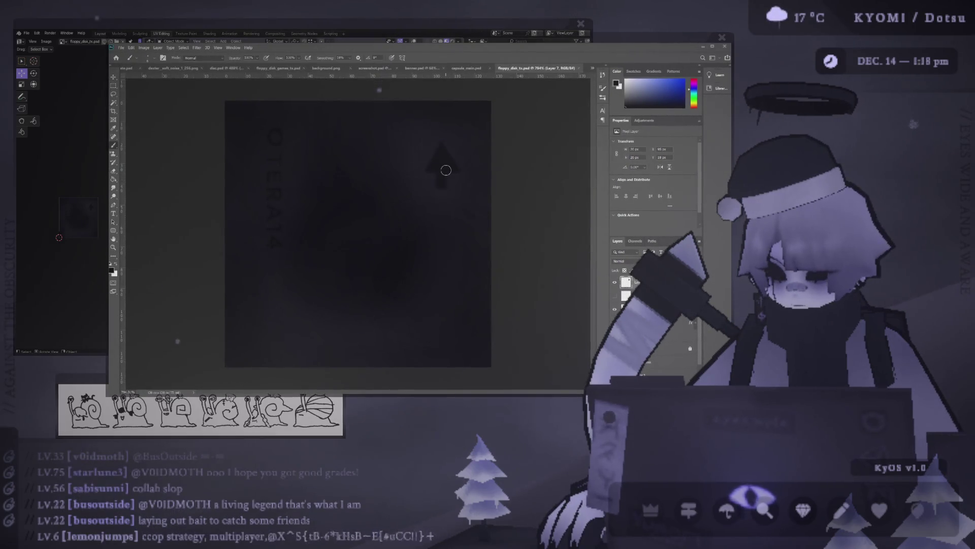
key("v")
left_click_drag(446, 171, 431, 173)
left_click(73, 192)
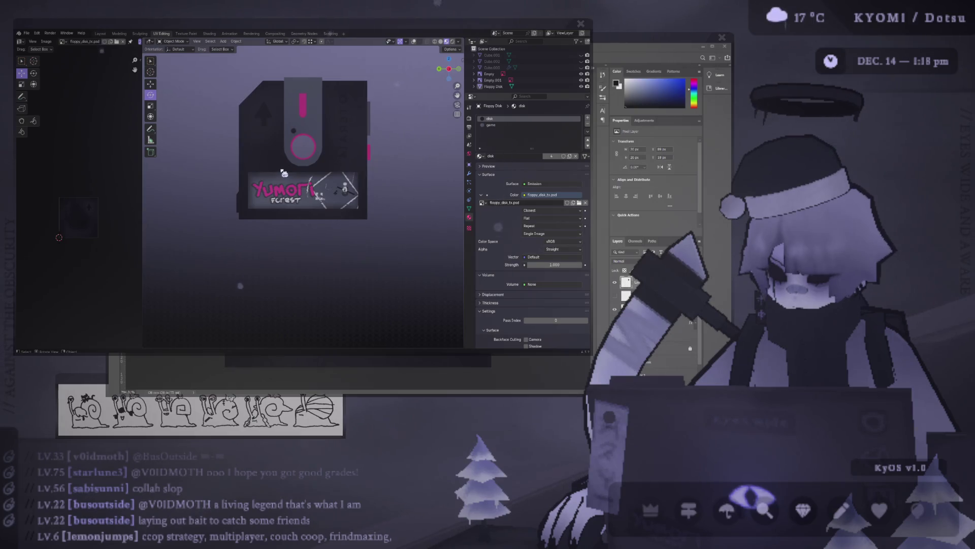
scroll(284, 173, "down", 5)
scroll(282, 170, "up", 2)
middle_click_drag(276, 163, 261, 191)
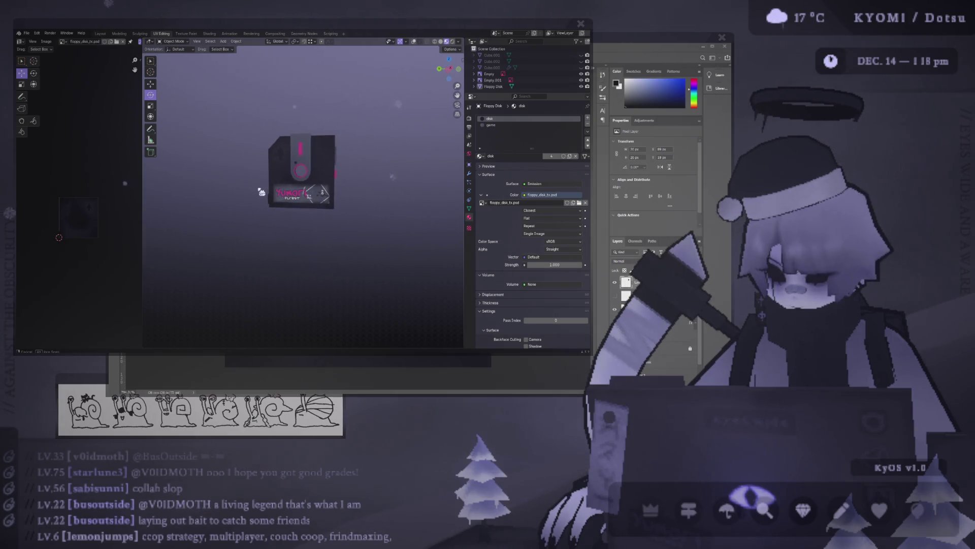
Step: Shrink the arrow around its centre, commit the resize, and preview it in Blender
key("alt+Tab")
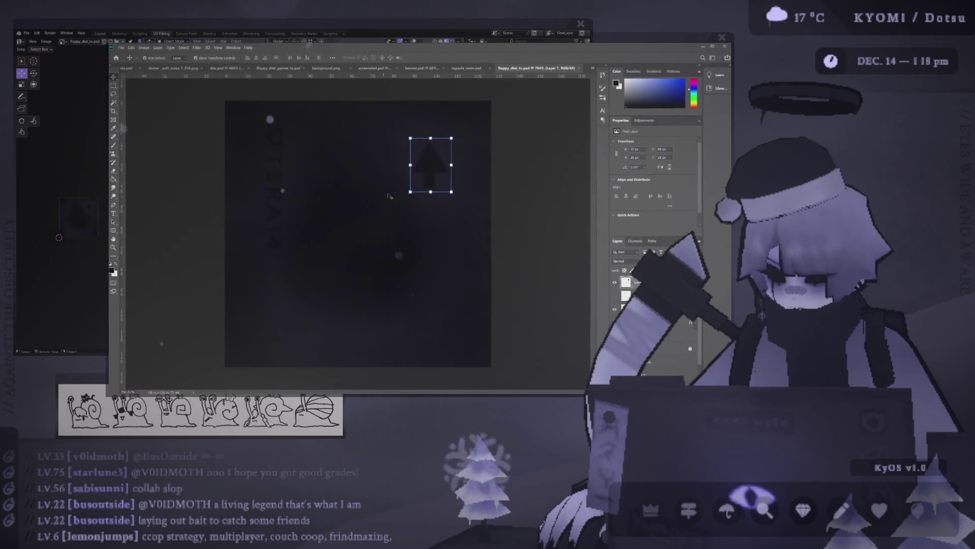
left_click_drag(451, 192, 443, 182, "alt")
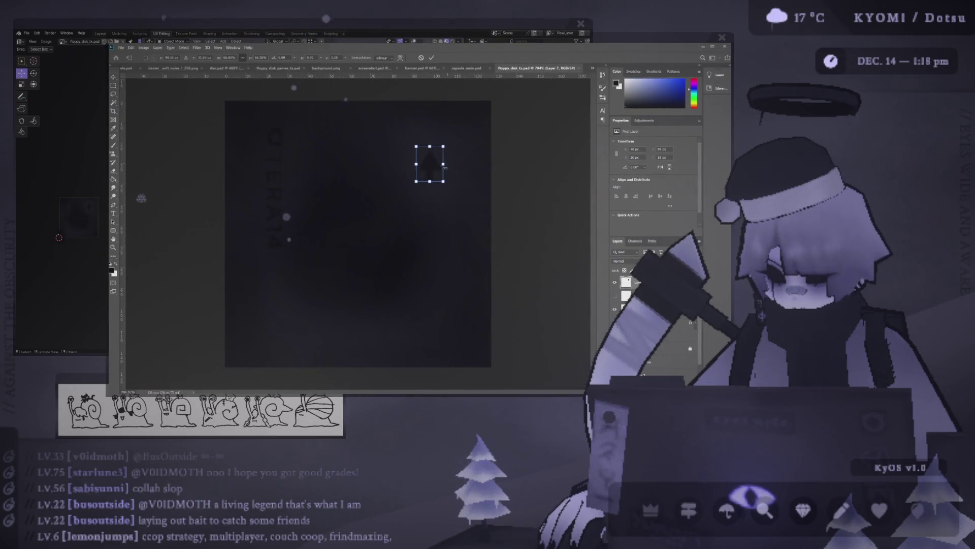
left_click(431, 58)
left_click(65, 203)
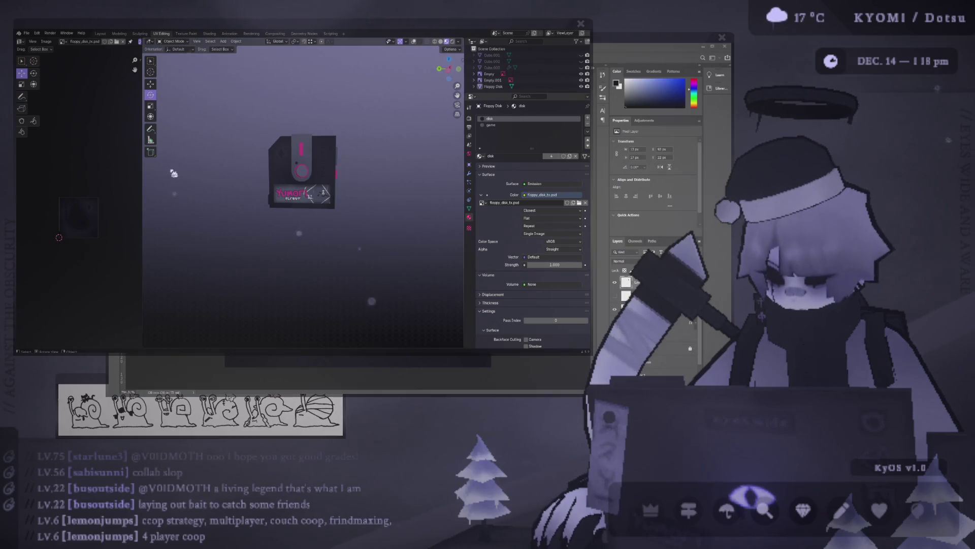
Step: Zoom in and orbit to inspect the back of the floppy disk, then return to Photoshop
scroll(272, 179, "up", 2)
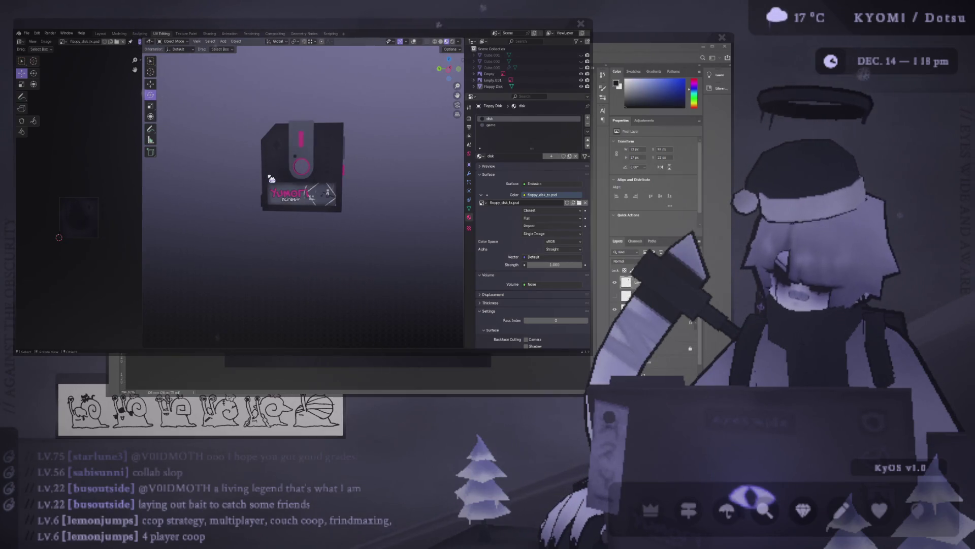
mouse_move(316, 173)
middle_mouse_down("alt")
mouse_move(405, 178)
mouse_move(248, 200)
mouse_move(402, 218)
middle_mouse_up("alt")
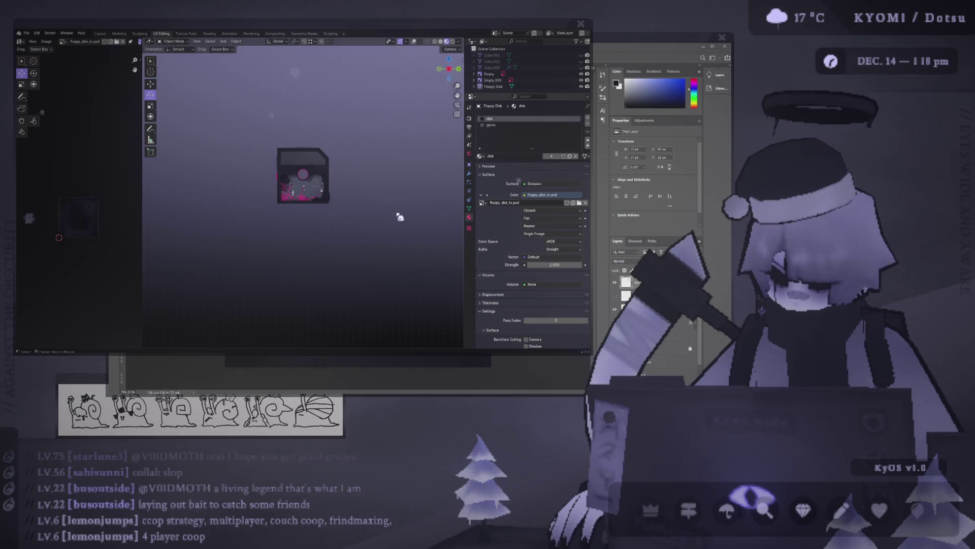
key("alt+Tab")
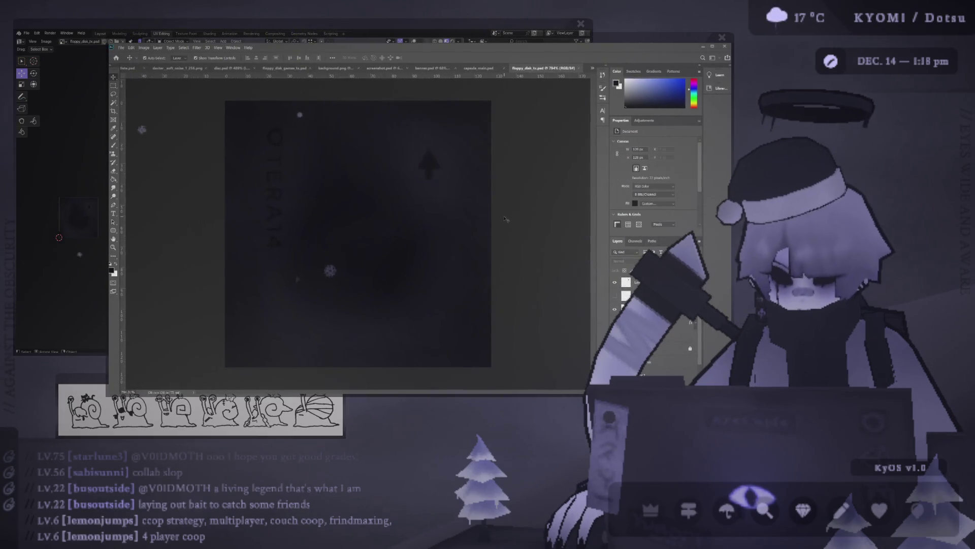
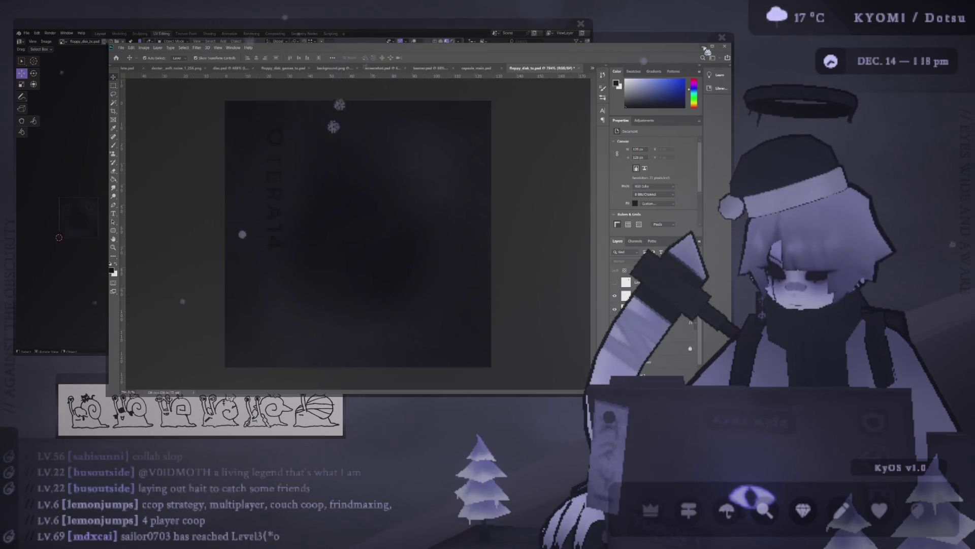
Step: In Blender, orbit and zoom around the textured floppy disk, including its underside
key("alt+Tab")
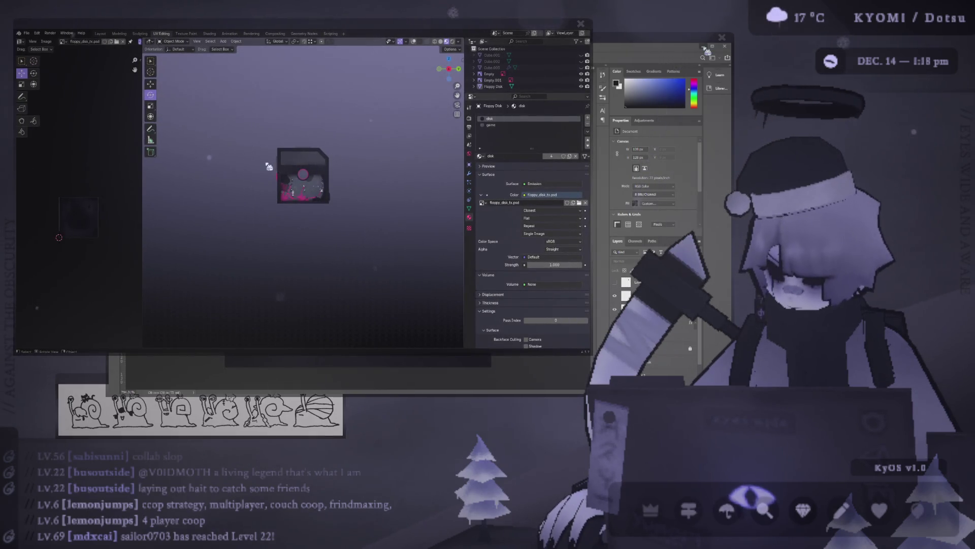
scroll(246, 153, "up", 3)
mouse_move(246, 153)
middle_mouse_down()
mouse_move(186, 190)
mouse_move(179, 180)
middle_mouse_up()
scroll(174, 175, "down", 4)
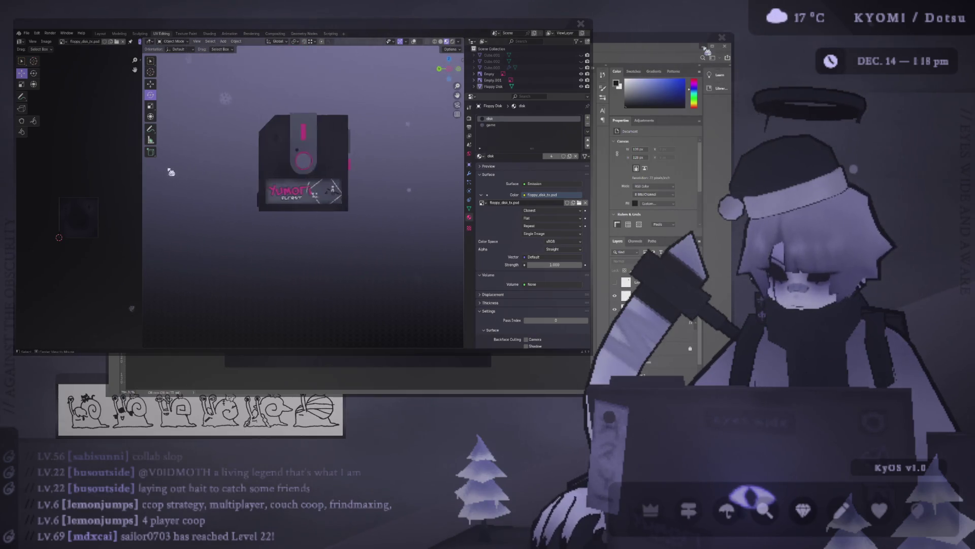
scroll(183, 172, "up", 3)
scroll(182, 173, "up", 3)
scroll(175, 174, "down", 4)
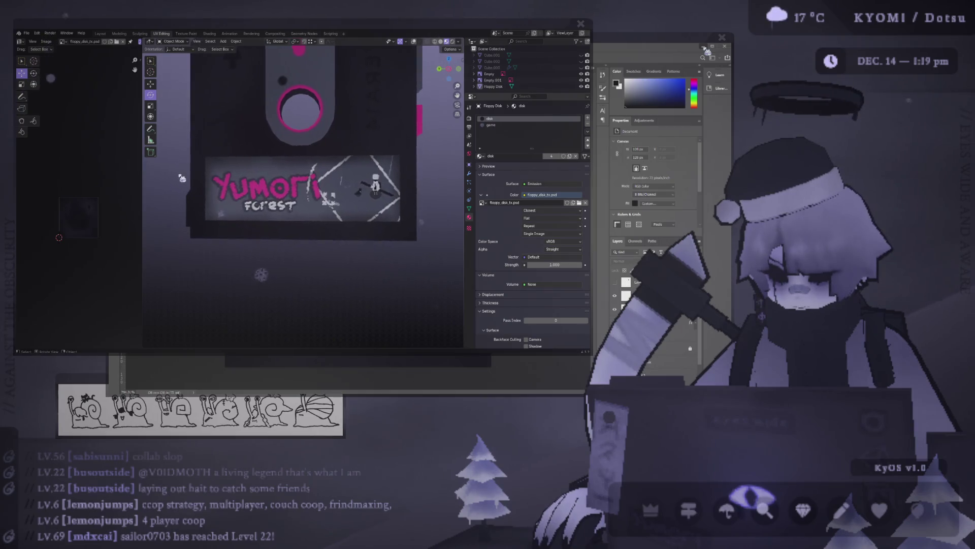
mouse_move(189, 177)
middle_mouse_down()
mouse_move(206, 201)
mouse_move(342, 210)
middle_mouse_up()
Step: Glance at the Photoshop texture, then check the disk's front label, side and back views
key("alt+Tab")
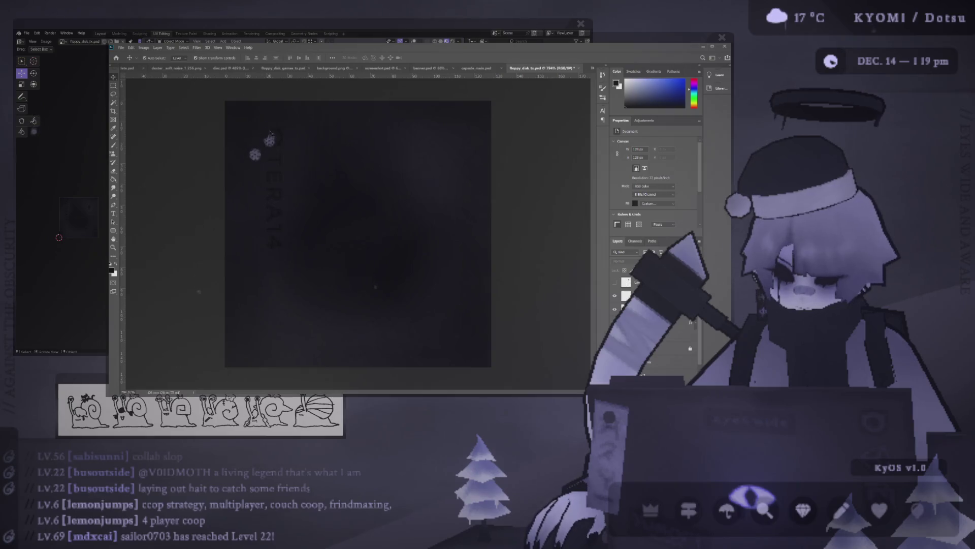
key("alt+Tab")
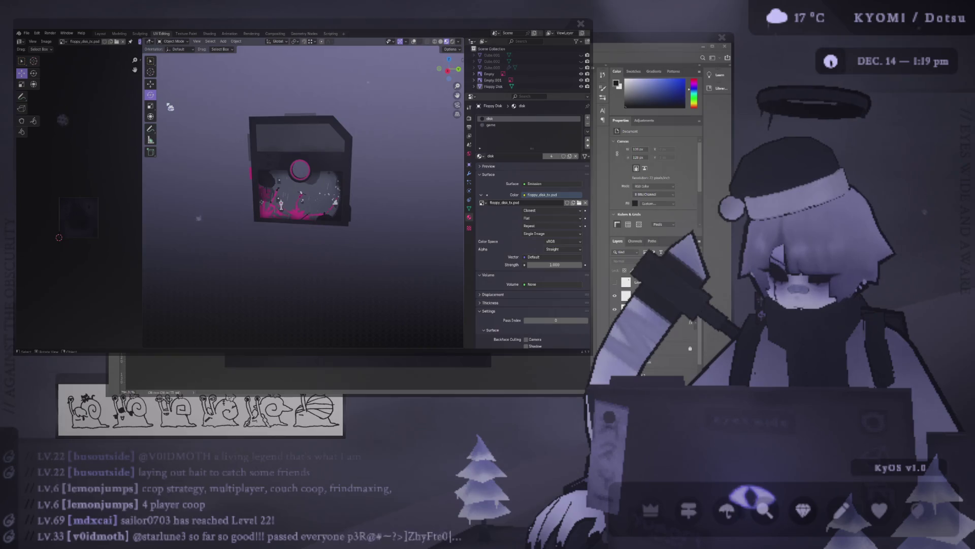
middle_click_drag(173, 111, 387, 156)
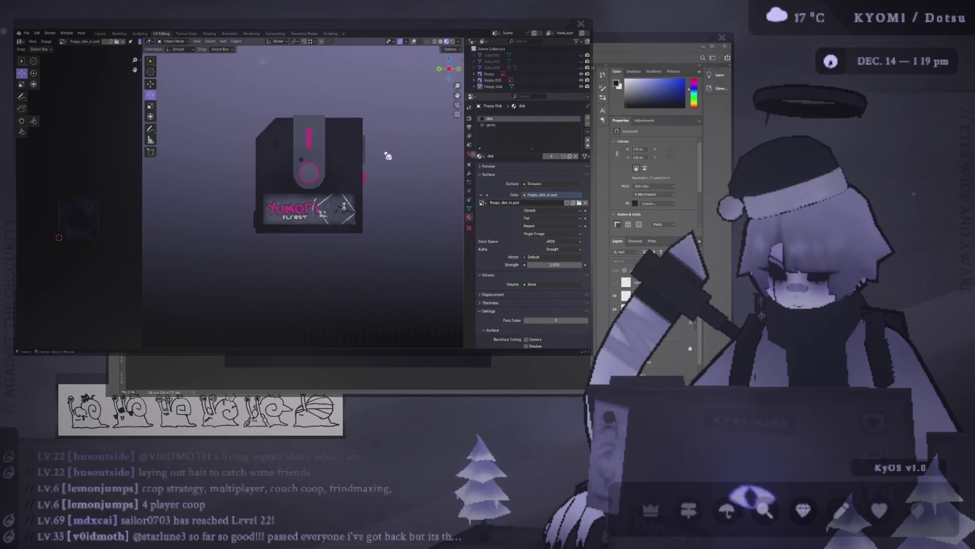
key("KP_3")
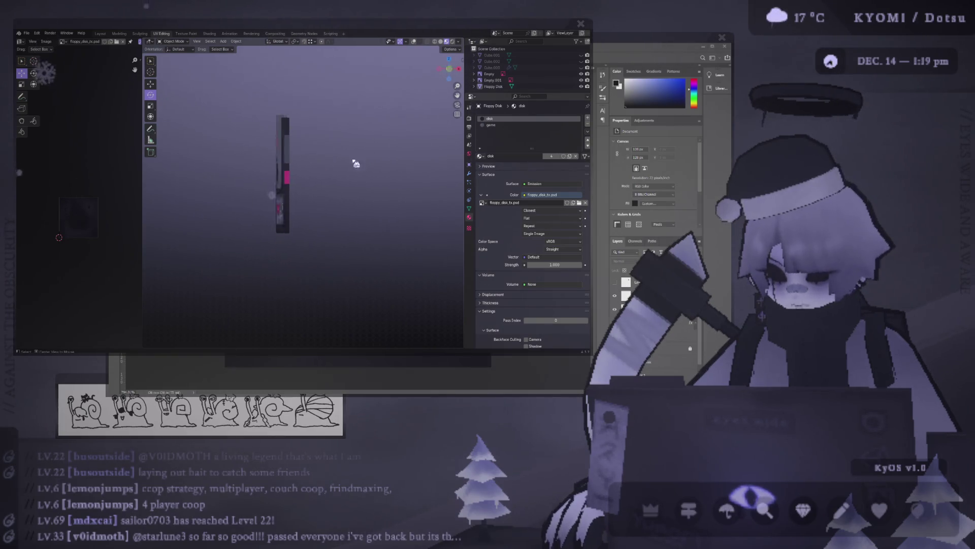
key("KP_1")
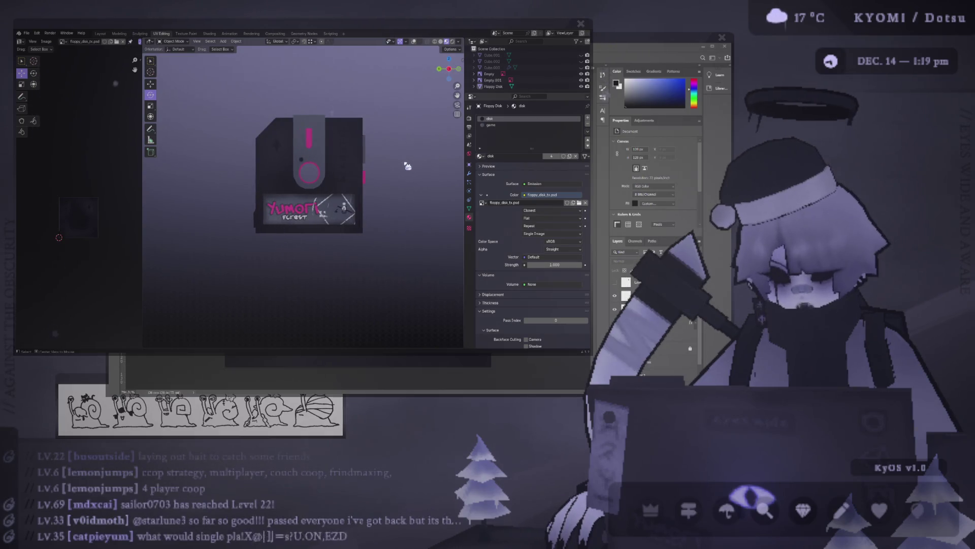
key("ctrl+KP_1")
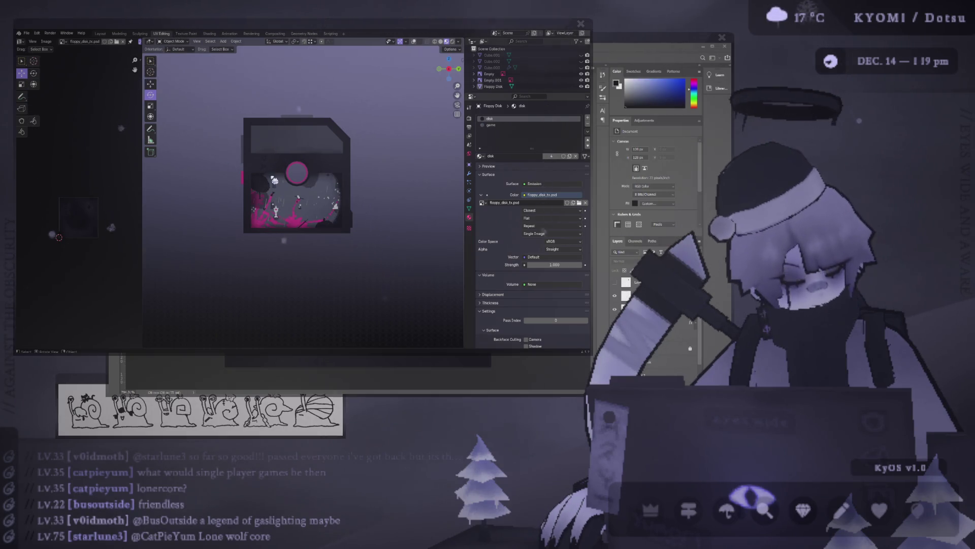
Step: Recheck the floppy's labelled front in the Blender viewport
key("alt+Tab")
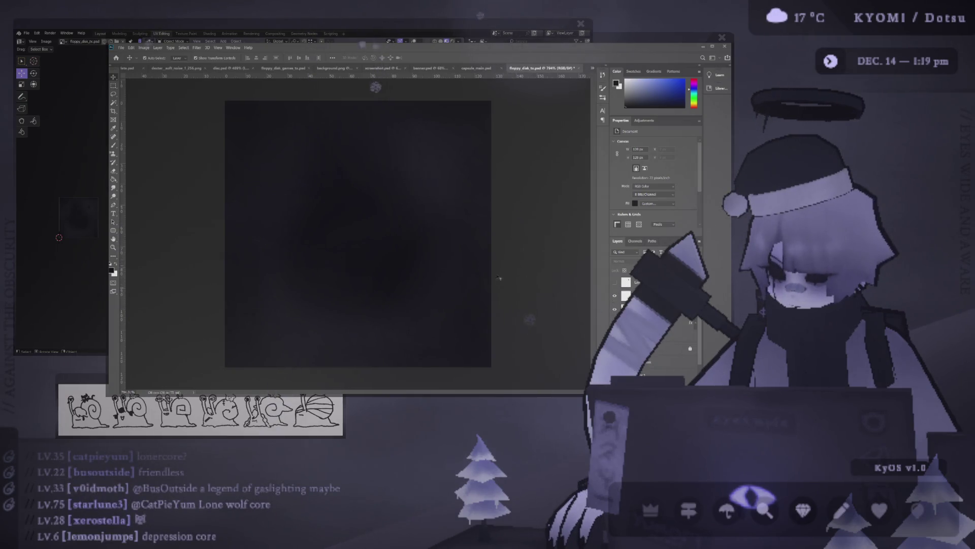
key("alt+Tab")
middle_click_drag(153, 212, 322, 215, "alt")
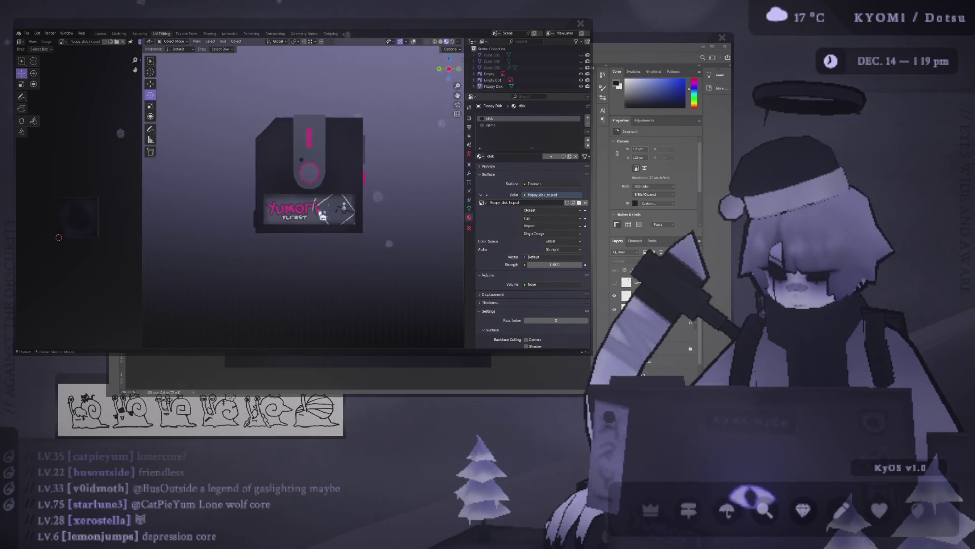
scroll(305, 203, "down", 5)
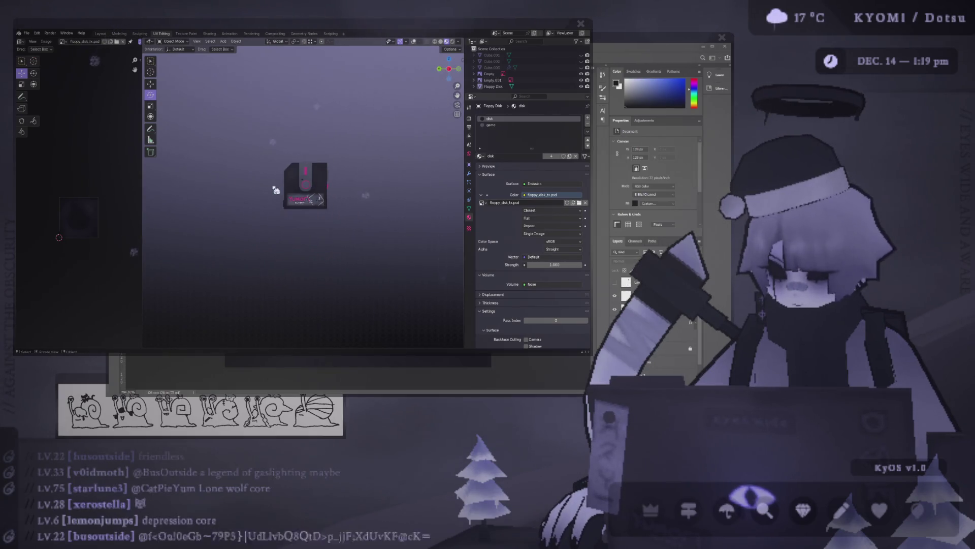
scroll(276, 190, "up", 3)
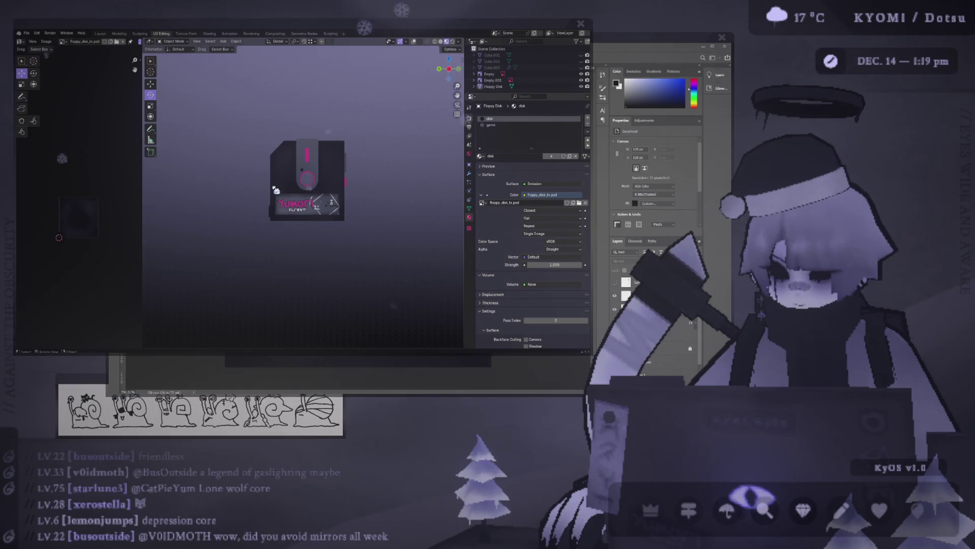
Step: Return to floppy_disk_tx.psd in Photoshop and zoom the canvas out to about 328%
key("alt+Tab")
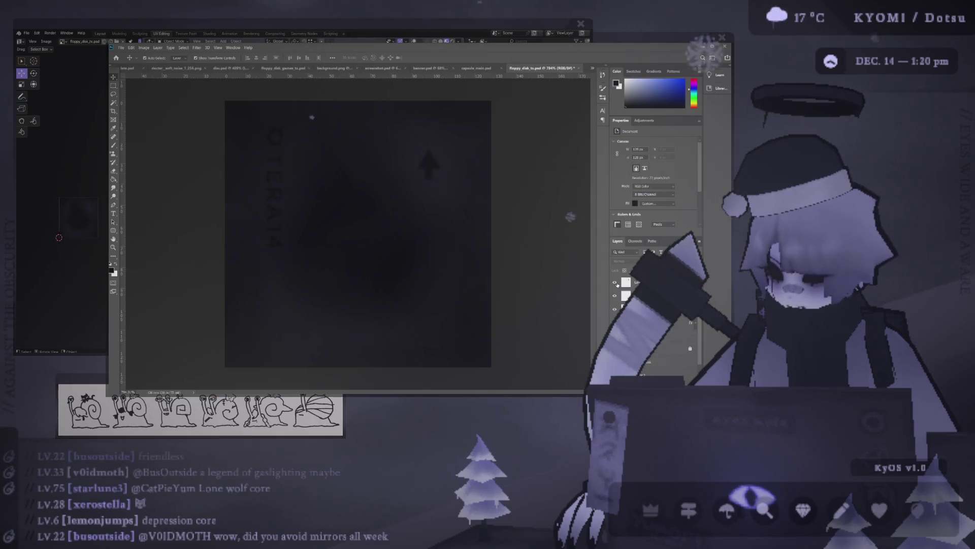
scroll(384, 276, "down", 3, "alt")
scroll(400, 275, "down", 2, "alt")
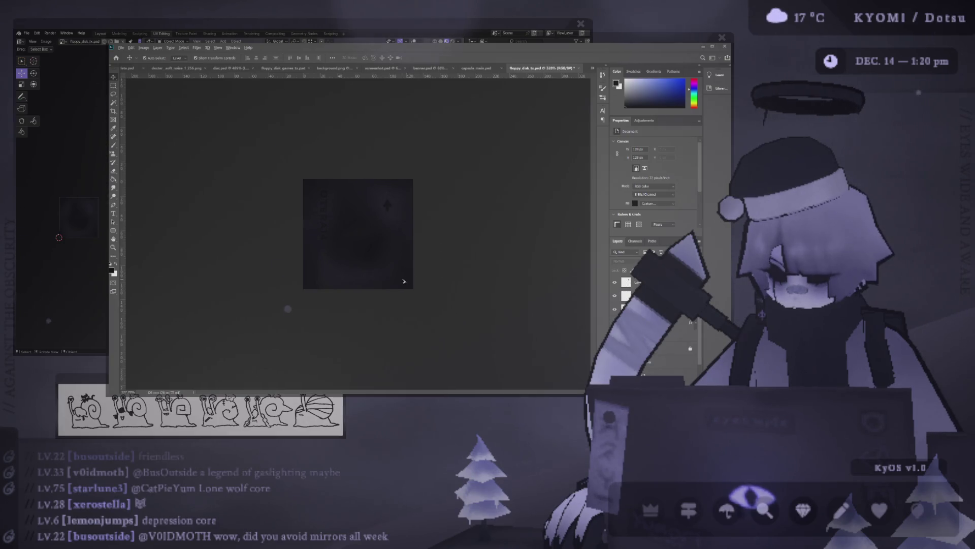
Step: Enlarge the canvas evenly around its centre with the Crop tool
key("c")
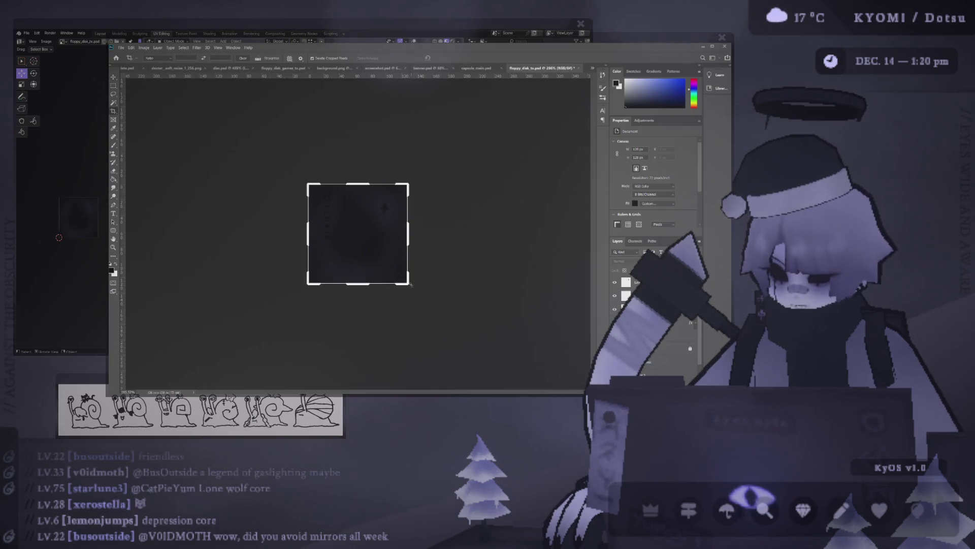
left_click_drag(410, 284, 454, 341, "alt")
left_click(452, 59)
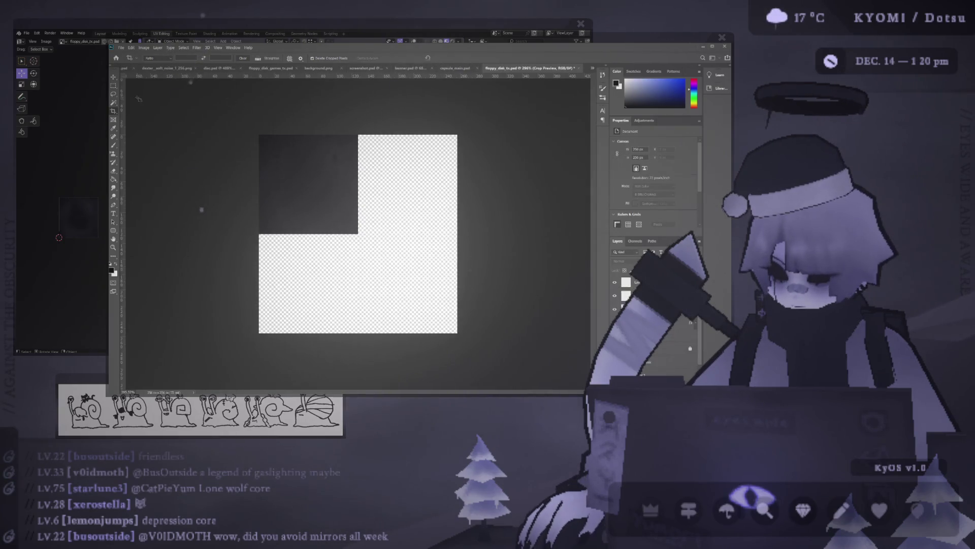
Step: Try moving layer content into the empty right area, undo it, and reselect Layer 2
key("v")
left_click_drag(350, 200, 451, 200)
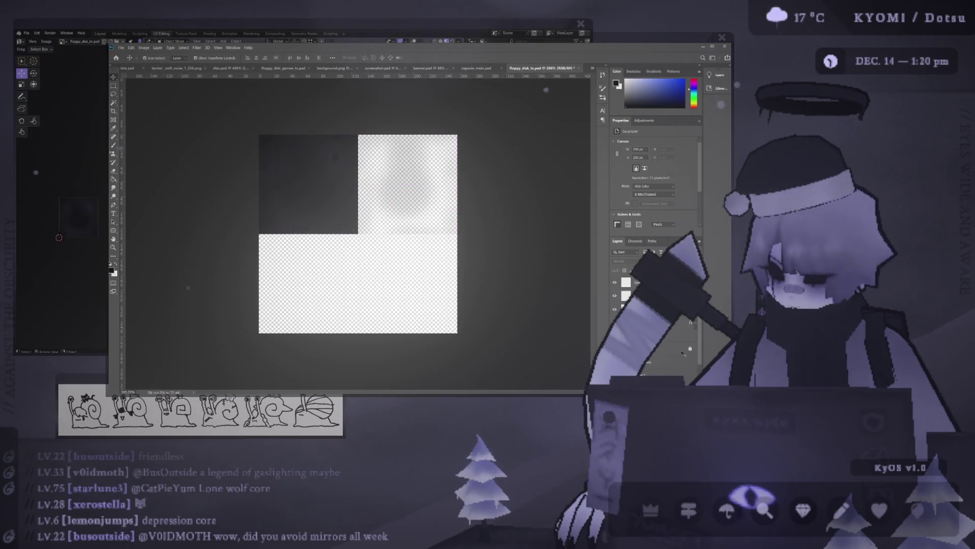
key("ctrl+z")
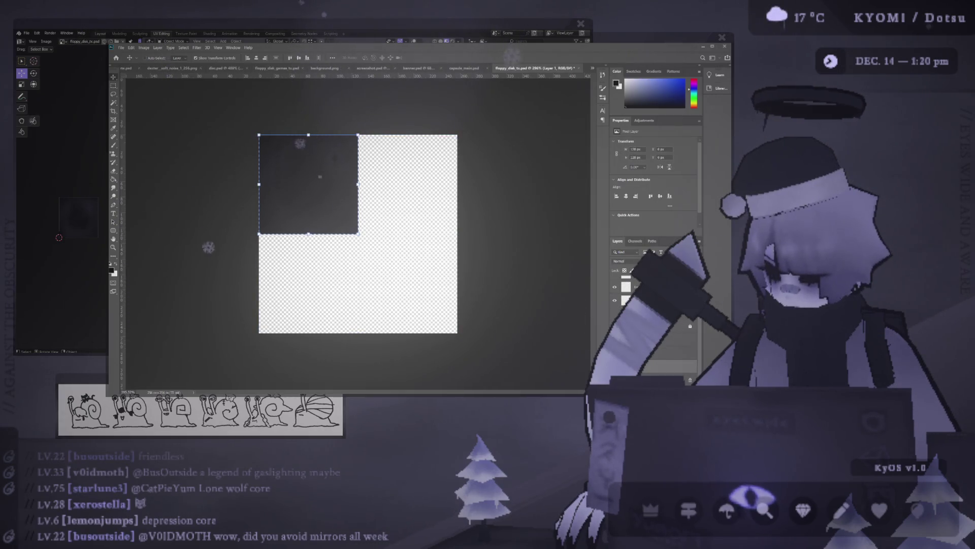
key("alt+bracketright")
key("ctrl+shift+z")
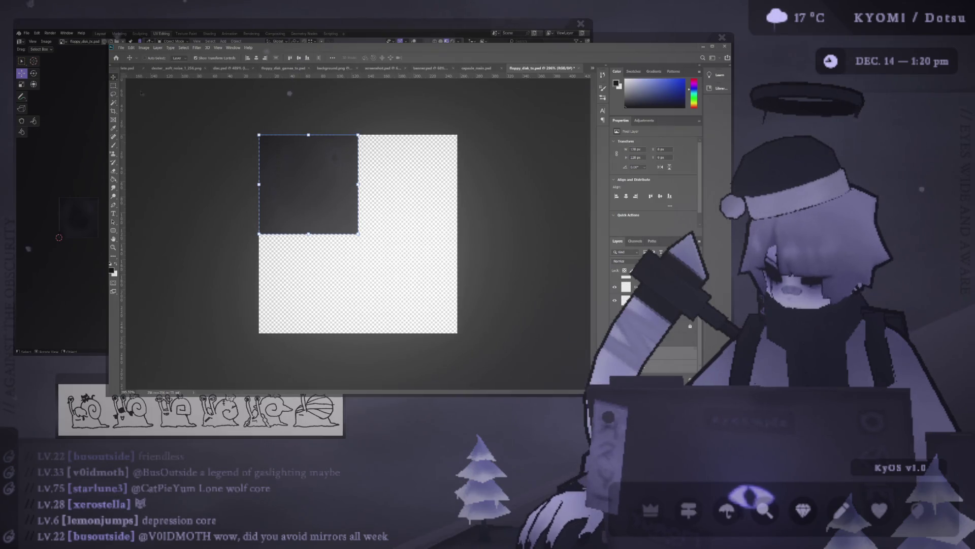
key("ctrl+z")
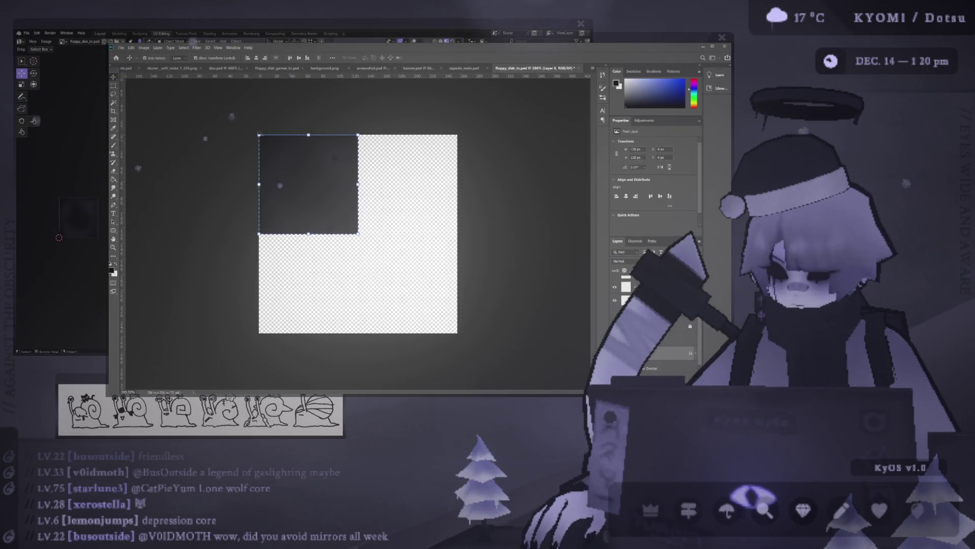
left_click(313, 158)
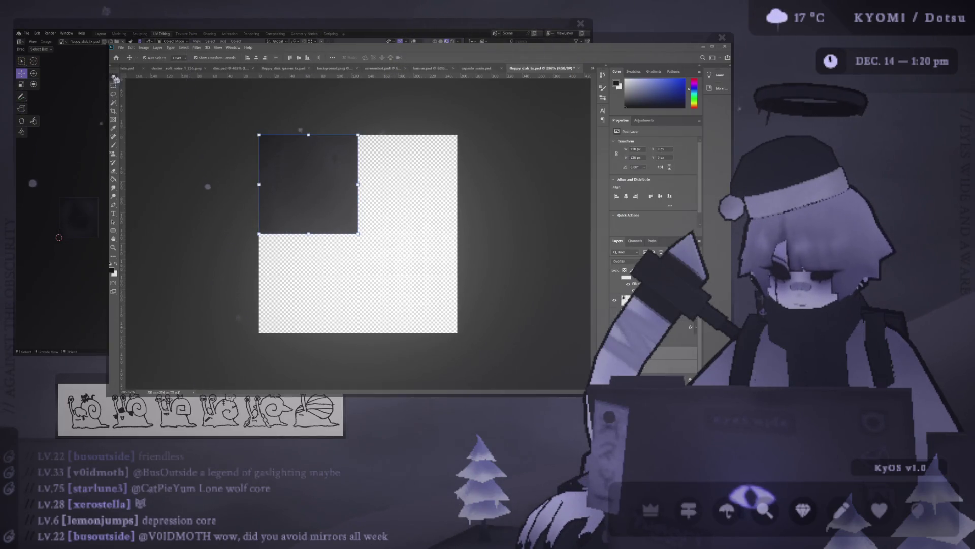
key("ctrl+z")
key("ctrl+shift+z")
key("ctrl+z")
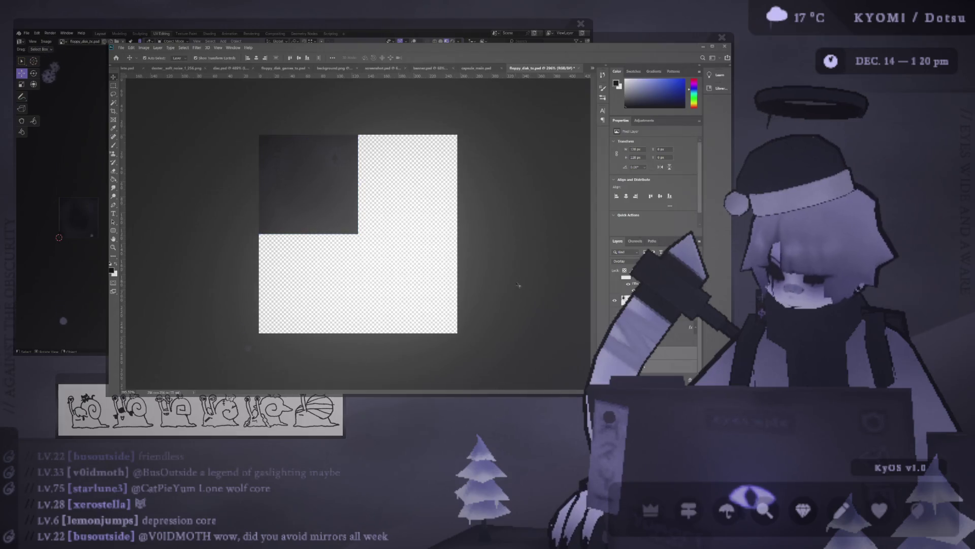
key("ctrl+shift+z")
Step: Select the dark square's pixels and place a copy in the top-right quadrant
left_click(626, 299, "ctrl")
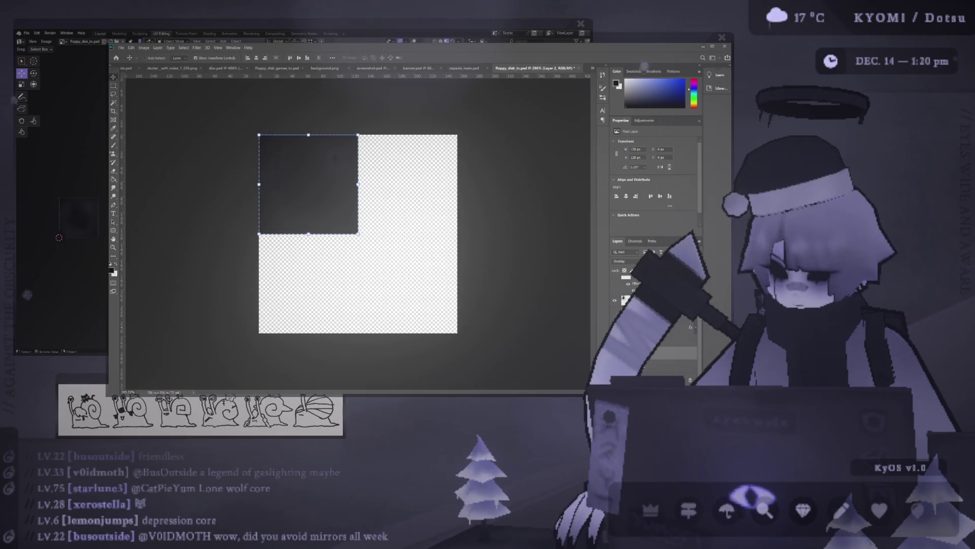
left_click(646, 365)
left_click_drag(316, 163, 395, 155, "alt")
left_click(515, 253)
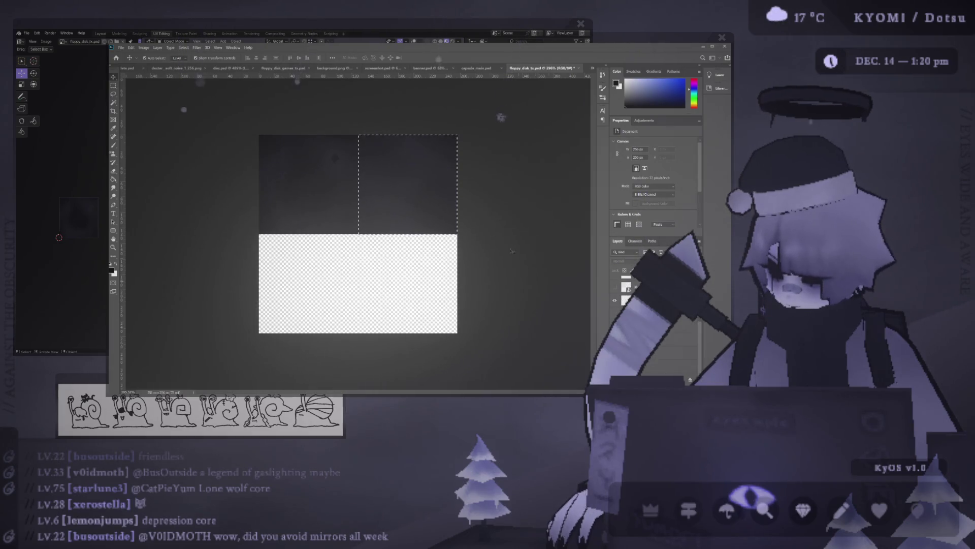
Step: Deselect and paint-bucket the bottom half of the canvas black
key("g")
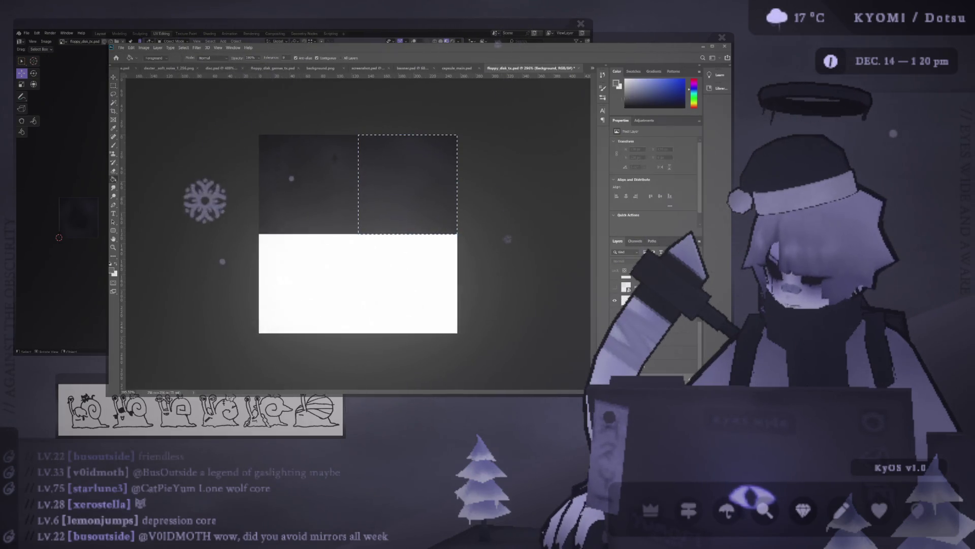
key("f")
key("f")
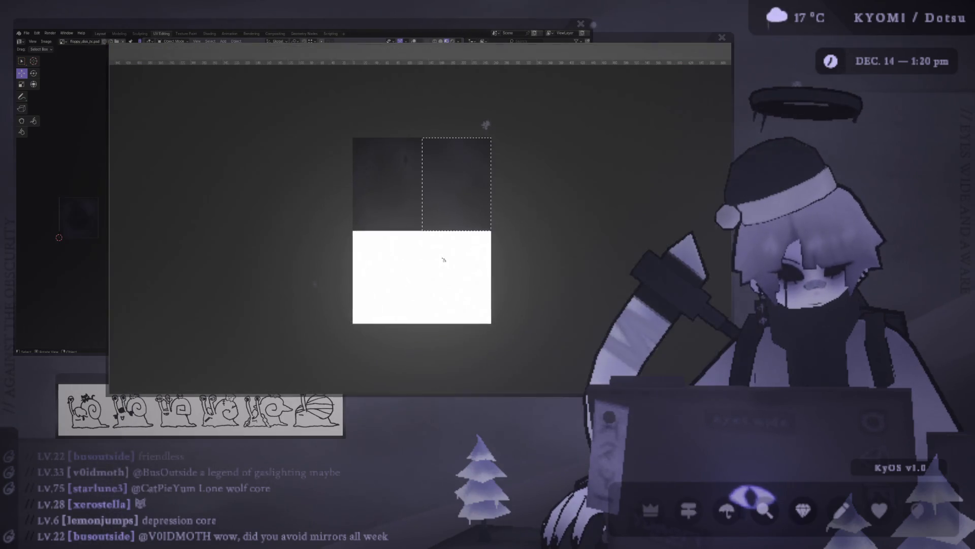
key("f")
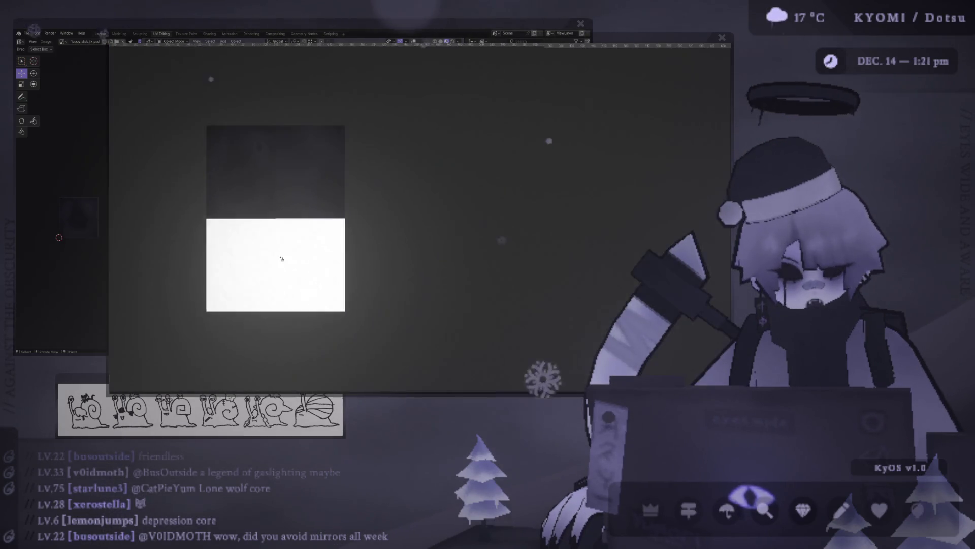
key("ctrl+d")
left_click(352, 282)
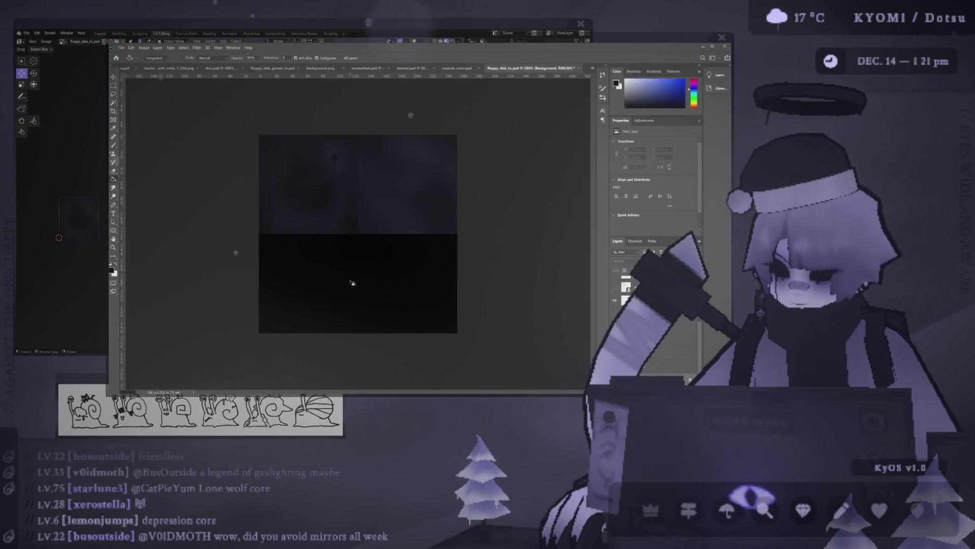
key("b")
scroll(378, 204, "up", 3, "alt")
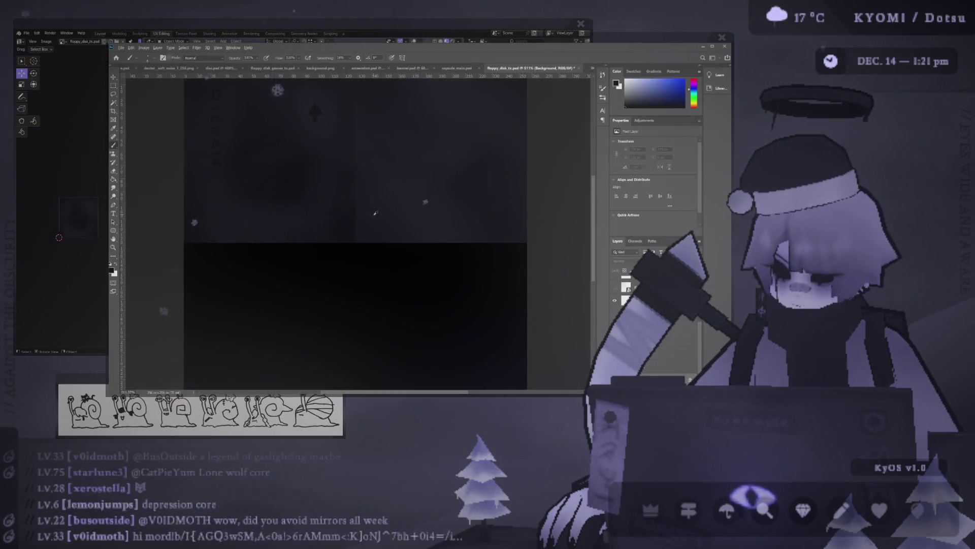
Step: Move Layer 5 to the right on the texture
scroll(367, 216, "down", 2, "alt")
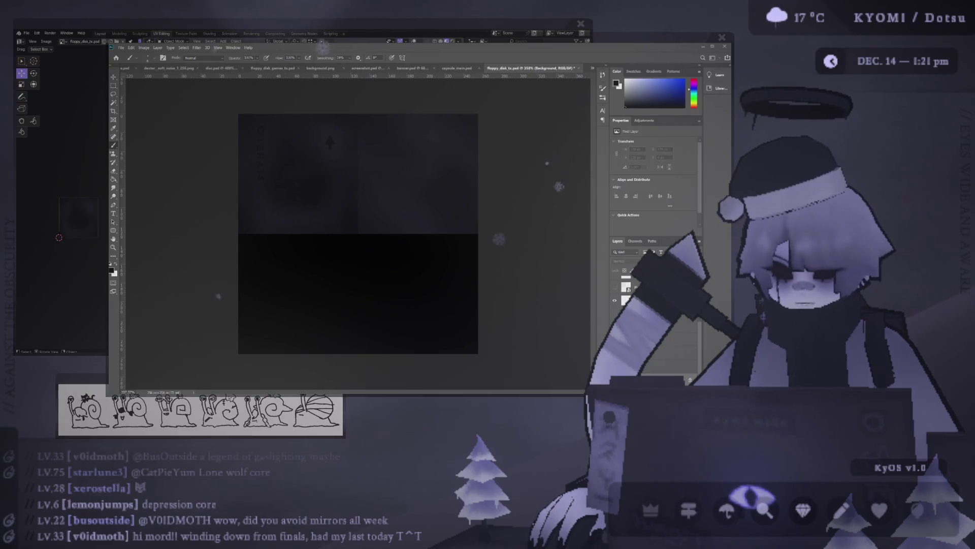
scroll(388, 173, "up", 2, "alt")
scroll(388, 172, "up", 1)
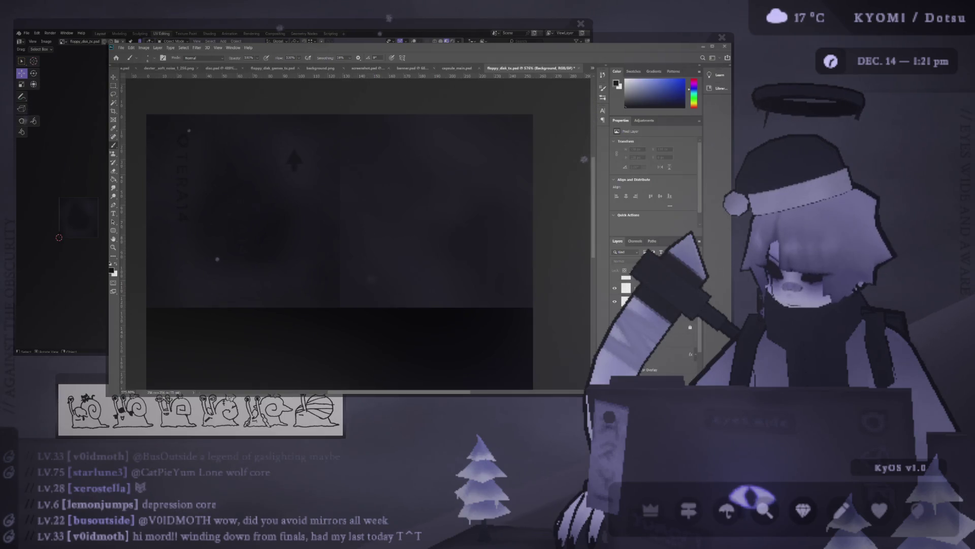
key("v")
left_click(277, 212)
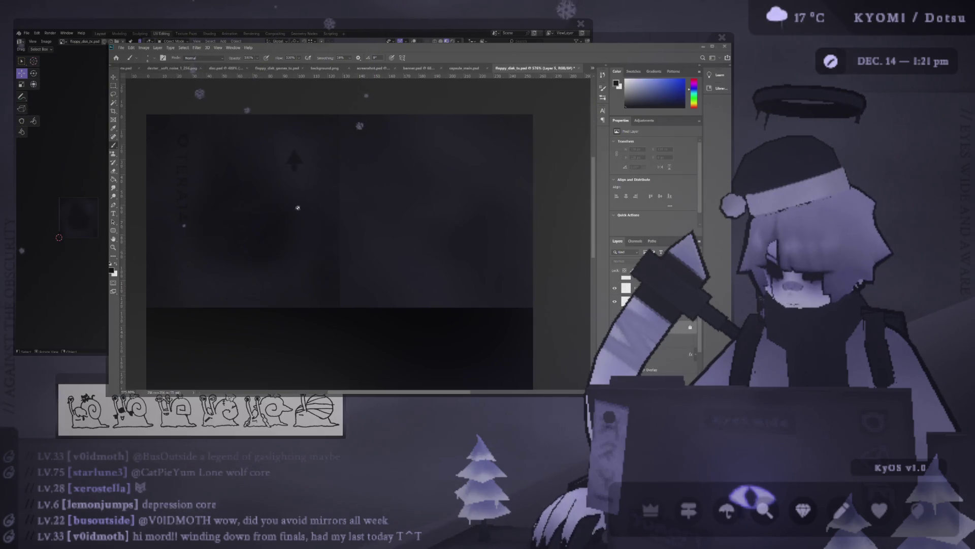
left_click_drag(277, 212, 455, 214)
left_click(559, 208)
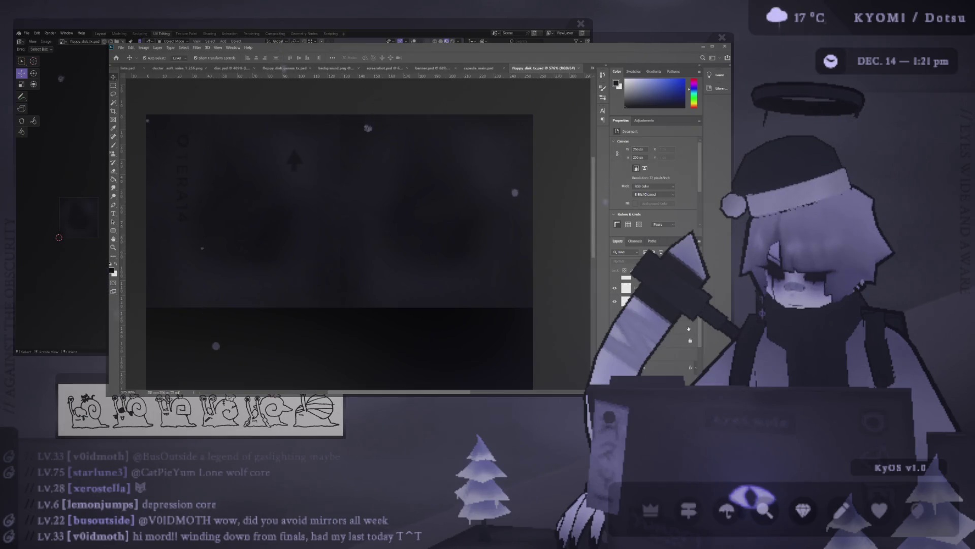
Step: Adjust the brush size and hardness while switching between Layer 5 copy and Layer 10
key("b")
mouse_move(435, 207)
right_mouse_down("alt")
mouse_move(472, 222)
mouse_move(450, 228)
right_mouse_up("alt")
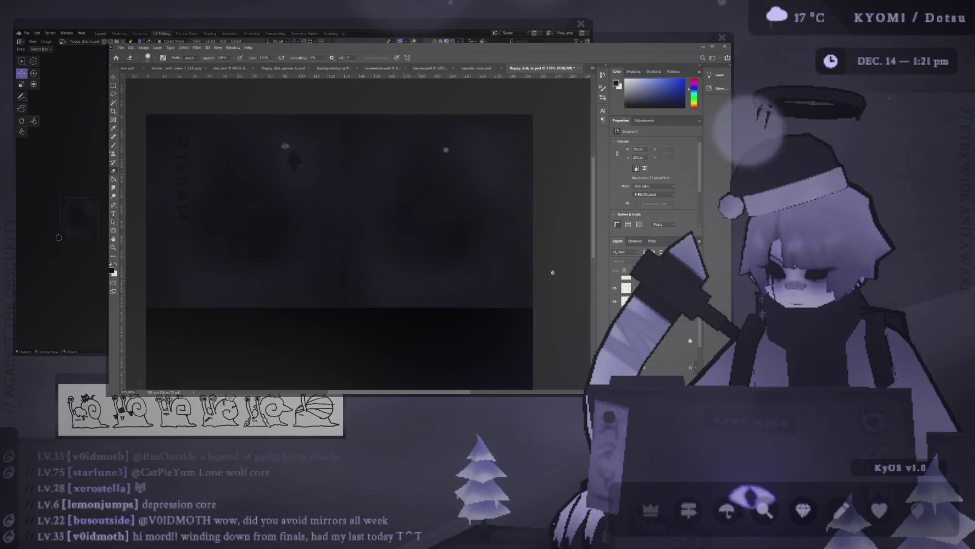
left_click(429, 200, "ctrl")
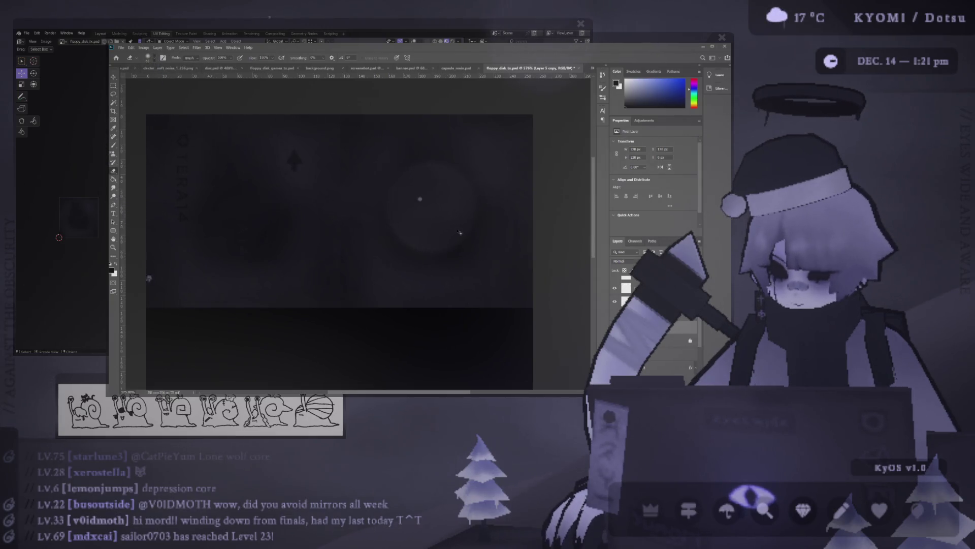
key("ctrl+shift+alt+n")
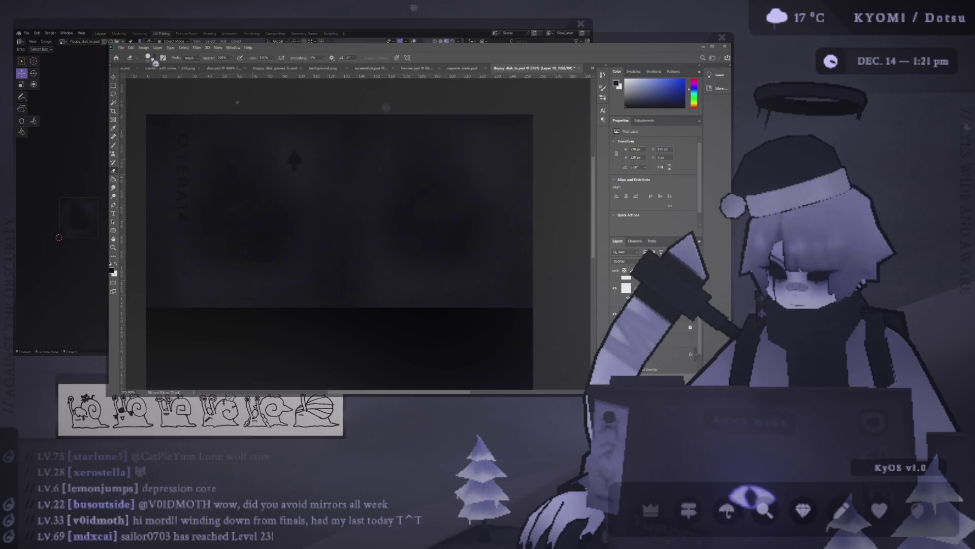
right_click_drag(432, 213, 431, 214, "alt")
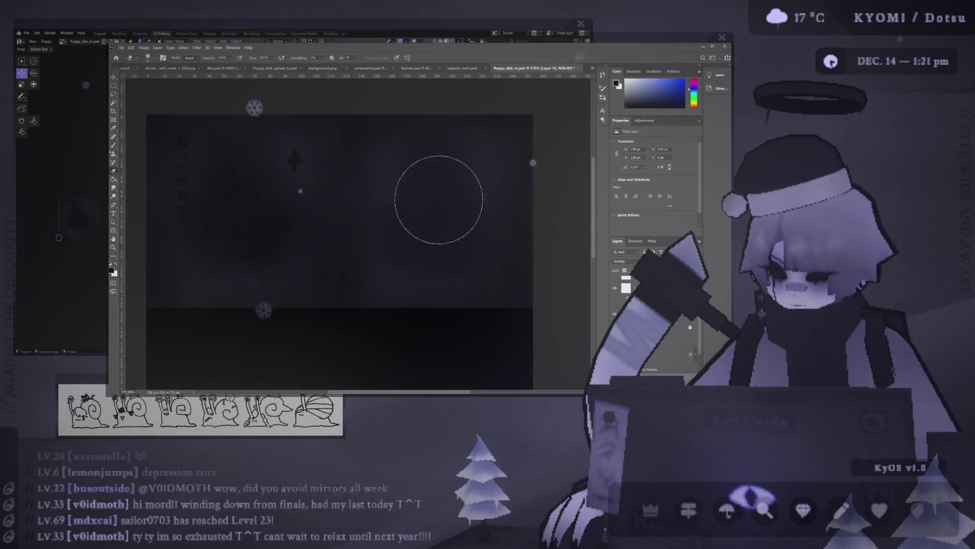
scroll(457, 224, "down", 5, "alt")
scroll(406, 187, "up", 3, "alt")
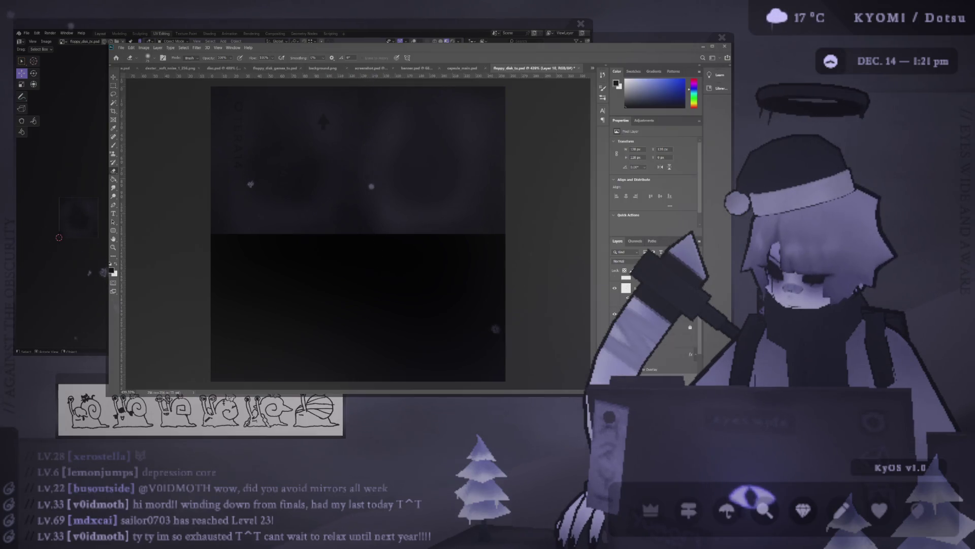
Step: Delete Layer 10 and step back through the Layer 5 layers
key("Delete")
key("ctrl+j")
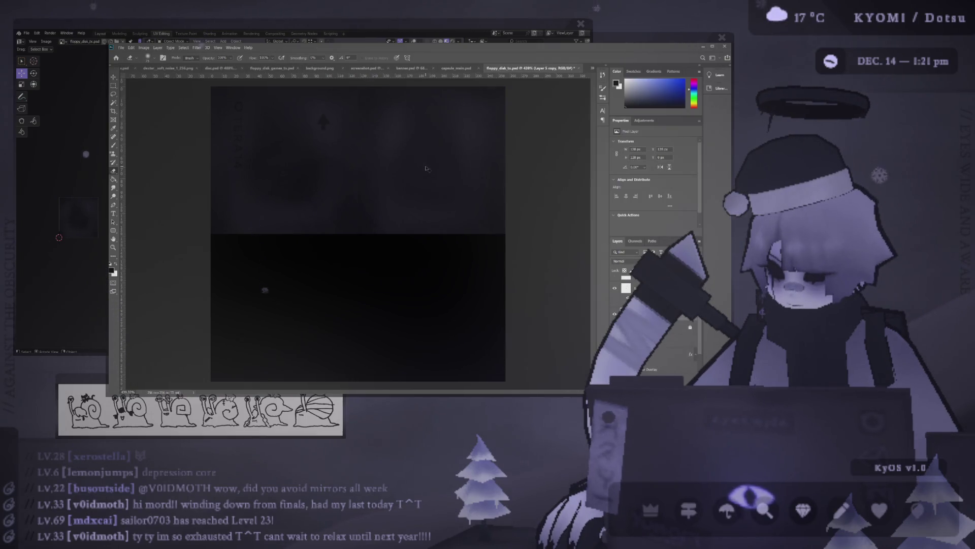
key("ctrl+z")
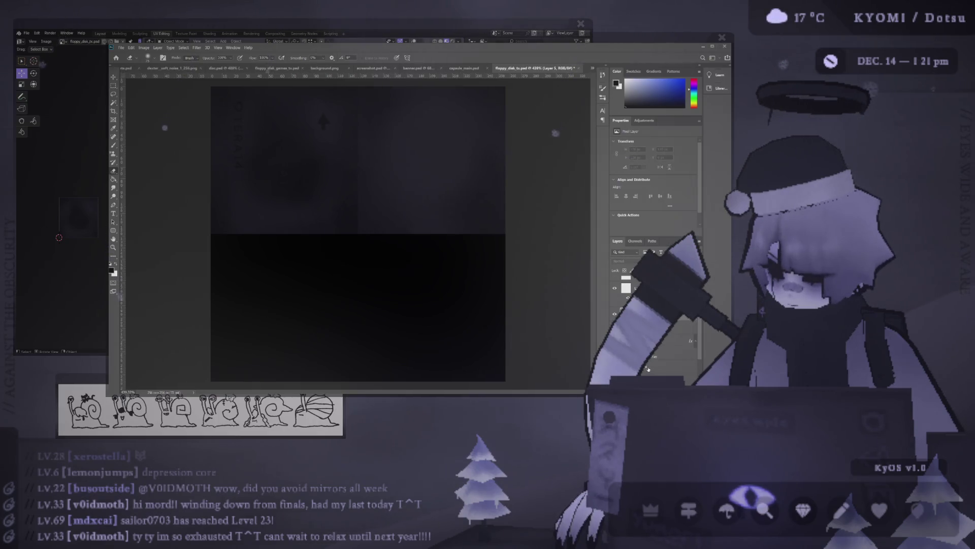
key("ctrl+z")
scroll(480, 185, "down", 5, "alt")
scroll(373, 137, "up", 2, "alt")
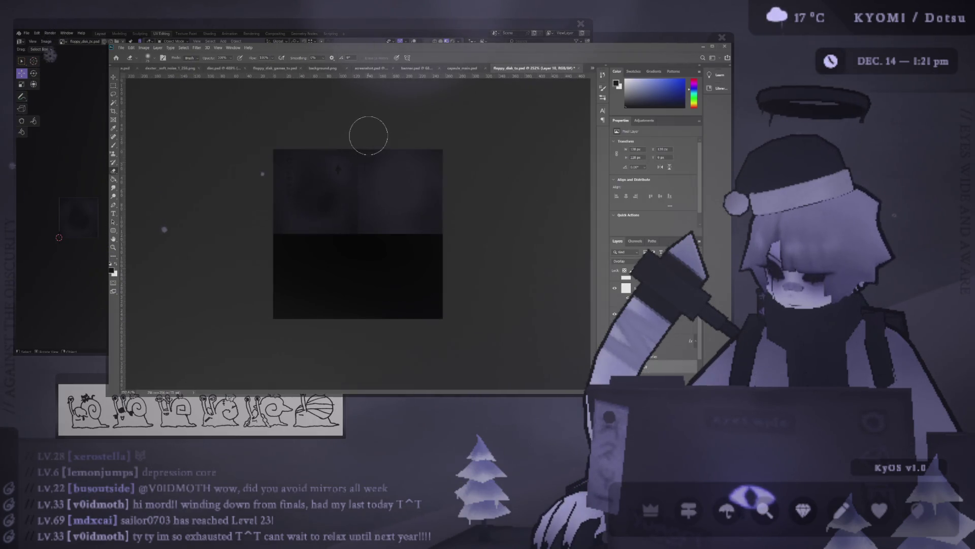
scroll(369, 130, "up", 2, "alt")
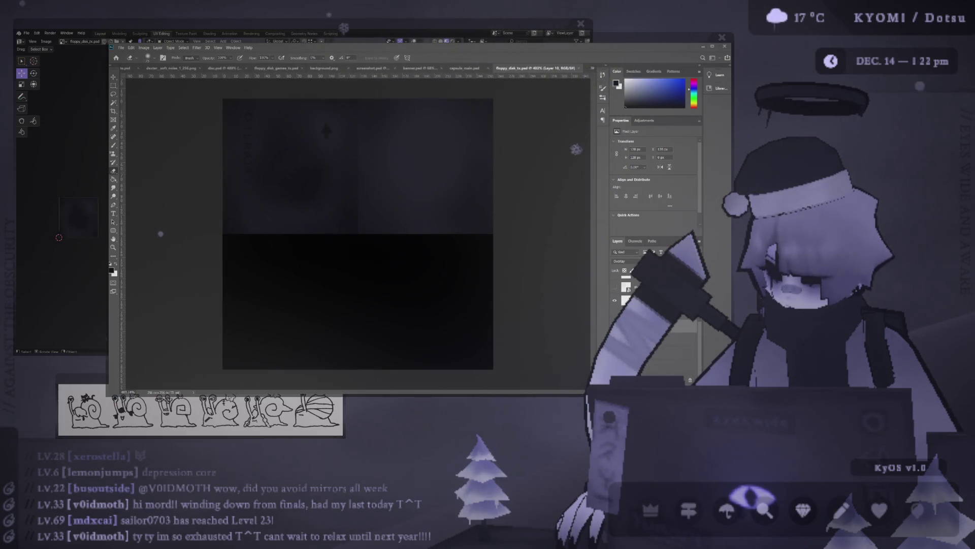
Step: Shift Layer 2 up and to the right, zoom out, and bring Blender forward
left_click(311, 144, "ctrl")
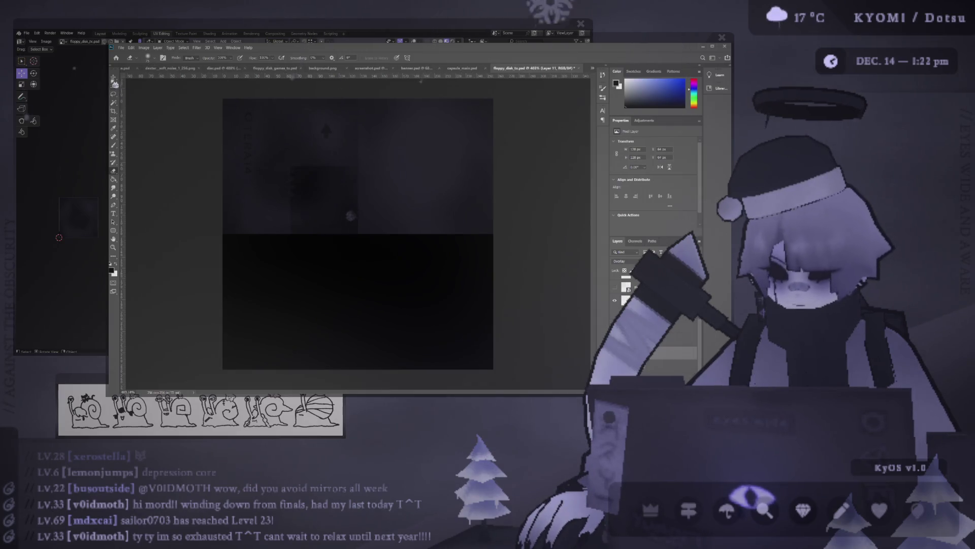
key("v")
left_click_drag(350, 215, 432, 152)
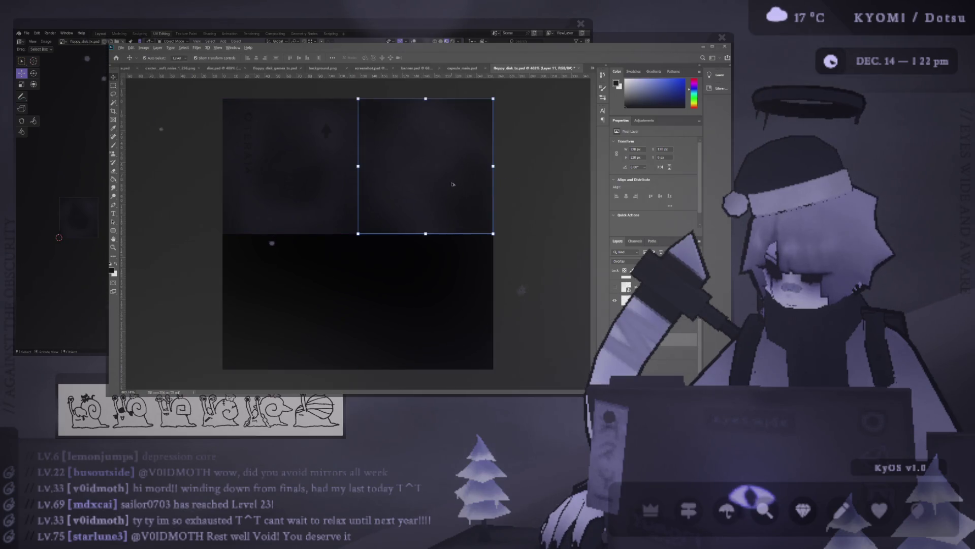
key("ctrl+minus")
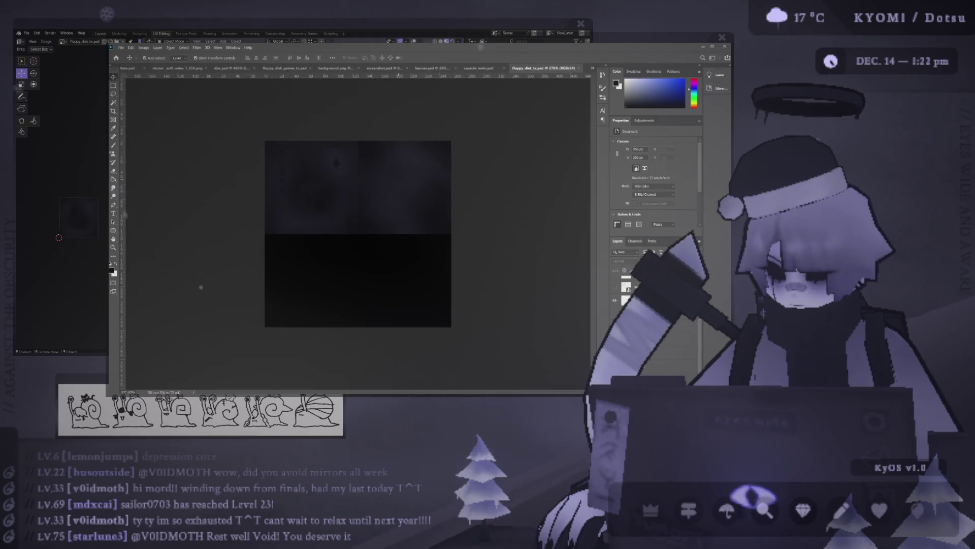
left_click(91, 62)
scroll(87, 220, "up", 3)
scroll(391, 124, "up", 5)
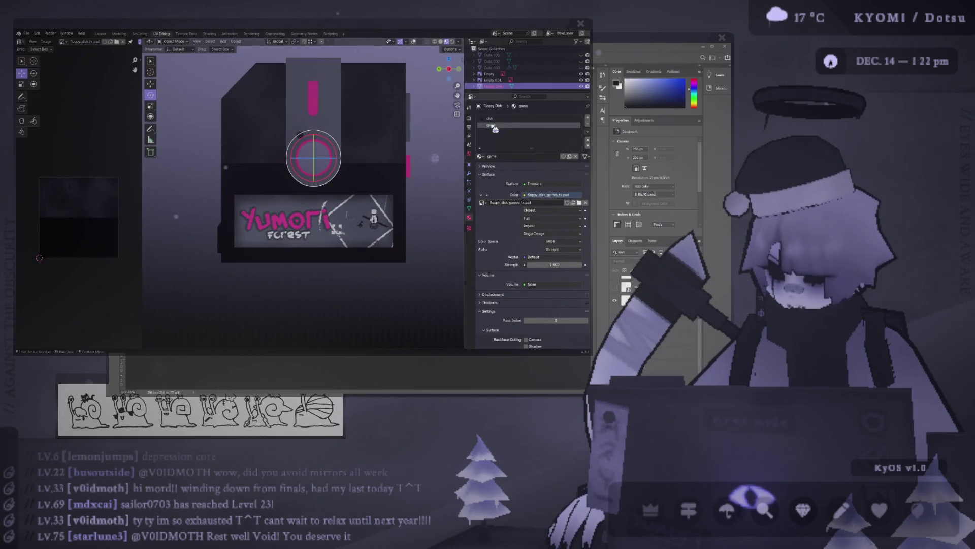
Step: Inspect the UVs of the faces using the disk material, then return to Object Mode
key("Tab")
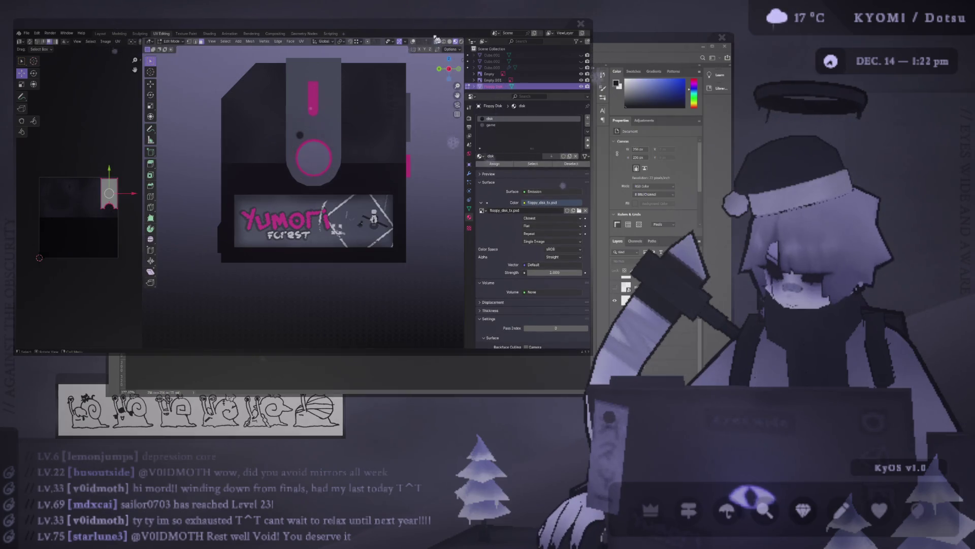
left_click(530, 166)
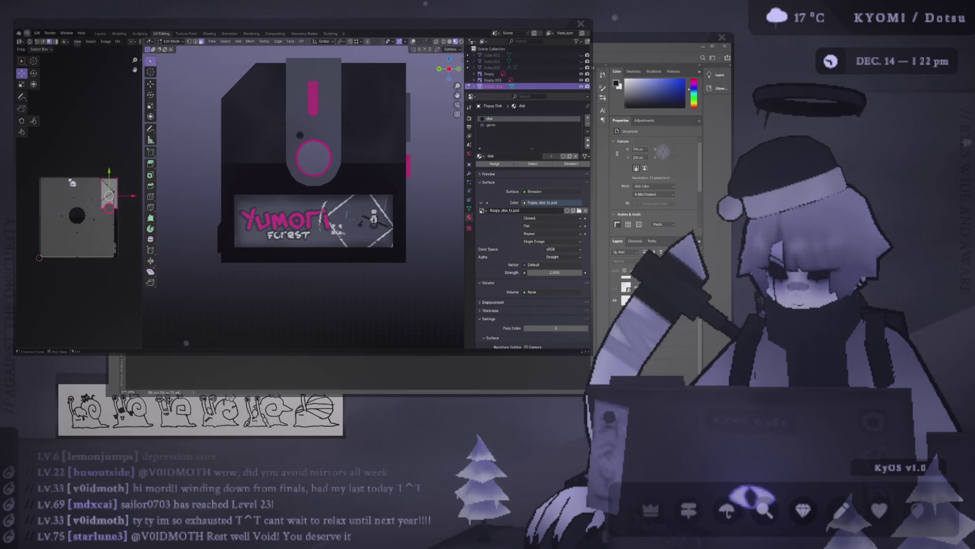
left_click(75, 174)
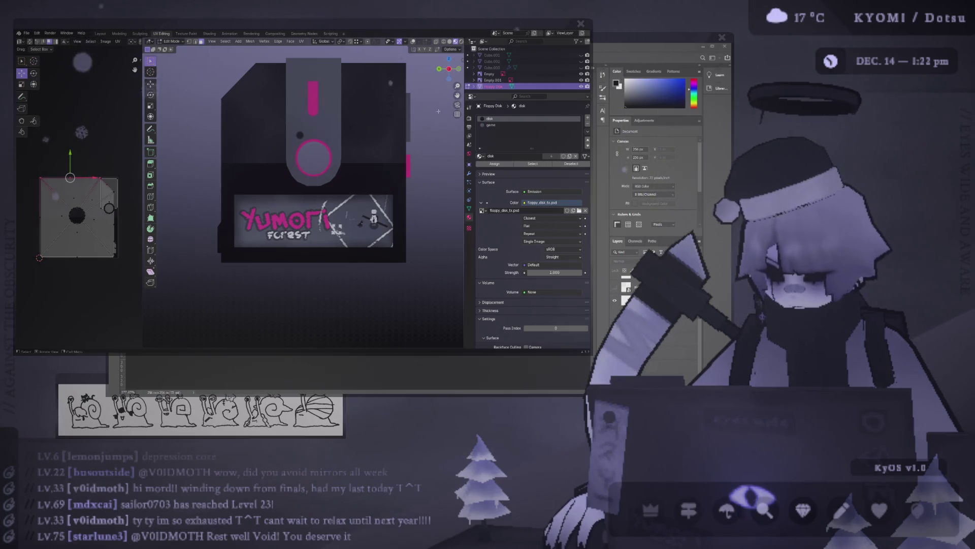
key("Tab")
Step: Select the whole Floppy Disk mesh from the left view and scale its UV island into the top-left
left_click(363, 125)
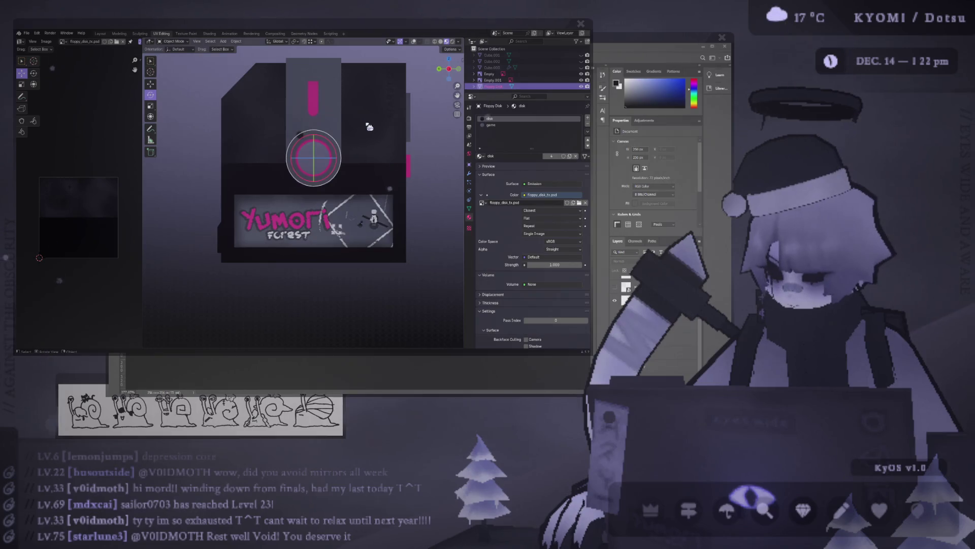
key("ctrl+KP_3")
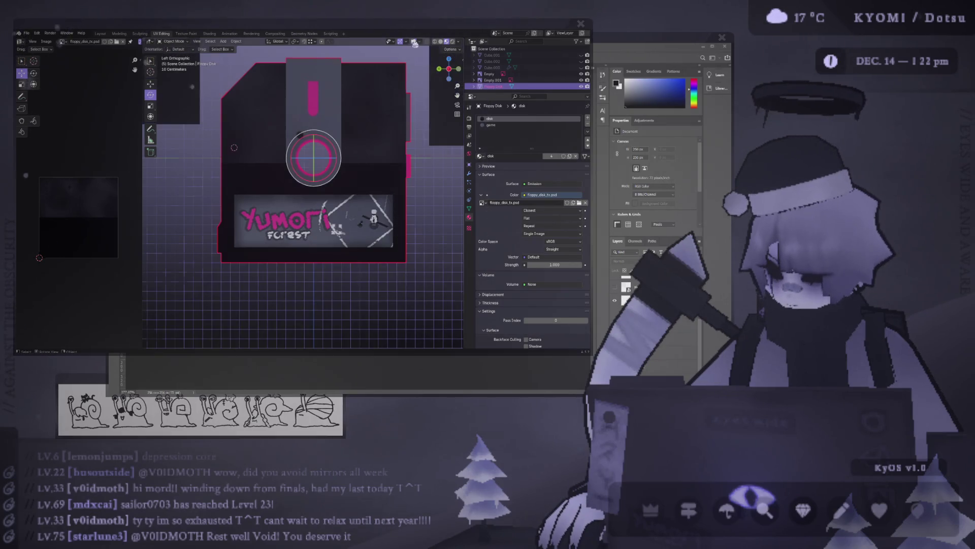
key("Tab")
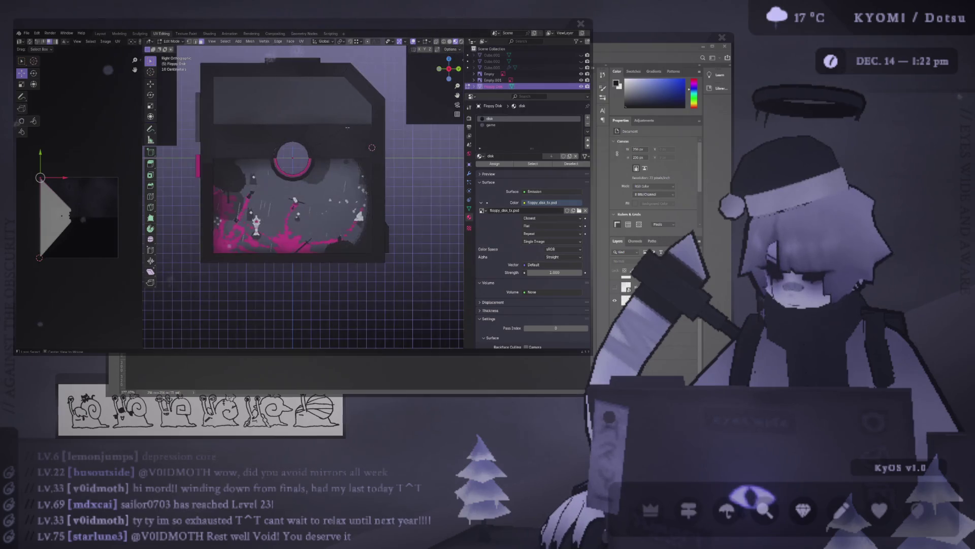
key("ctrl+l")
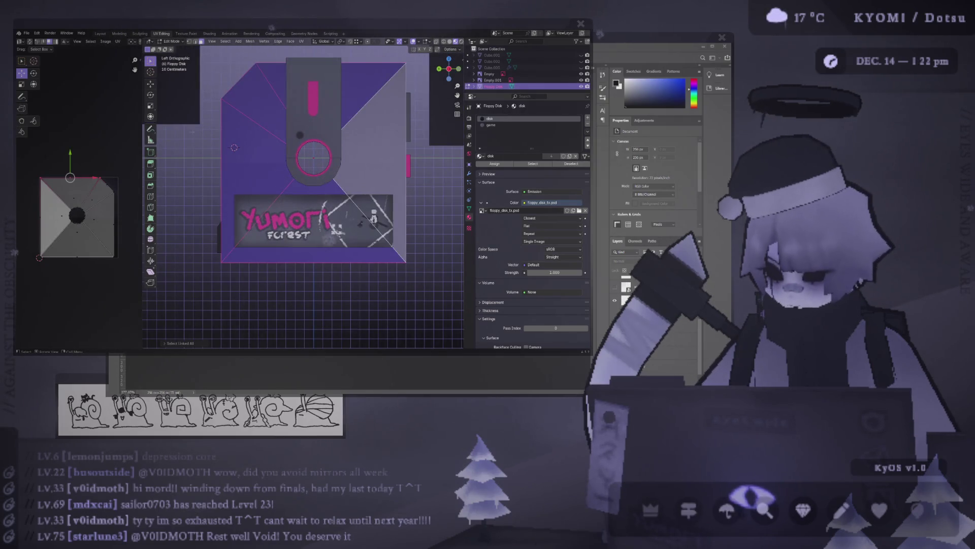
key("s")
left_click(105, 189)
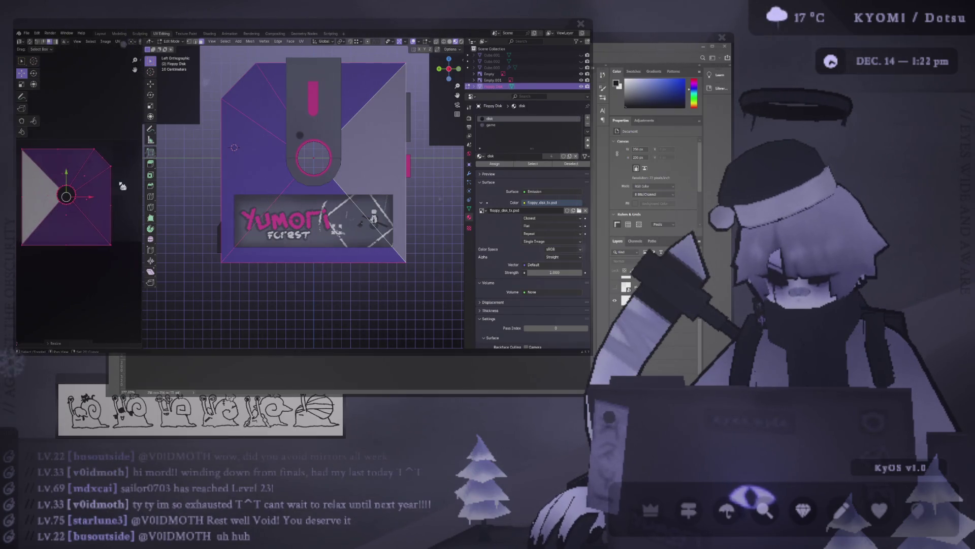
left_click(141, 165)
Step: Widen the UV editor and move the UV island to a new position on the texture
left_click_drag(140, 161, 306, 160)
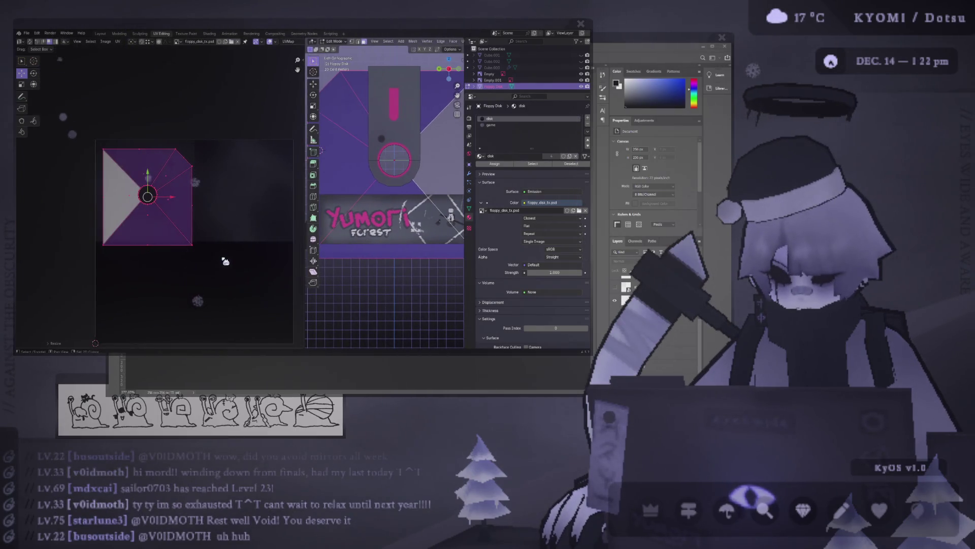
middle_click_drag(45, 134, 16, 153)
key("g")
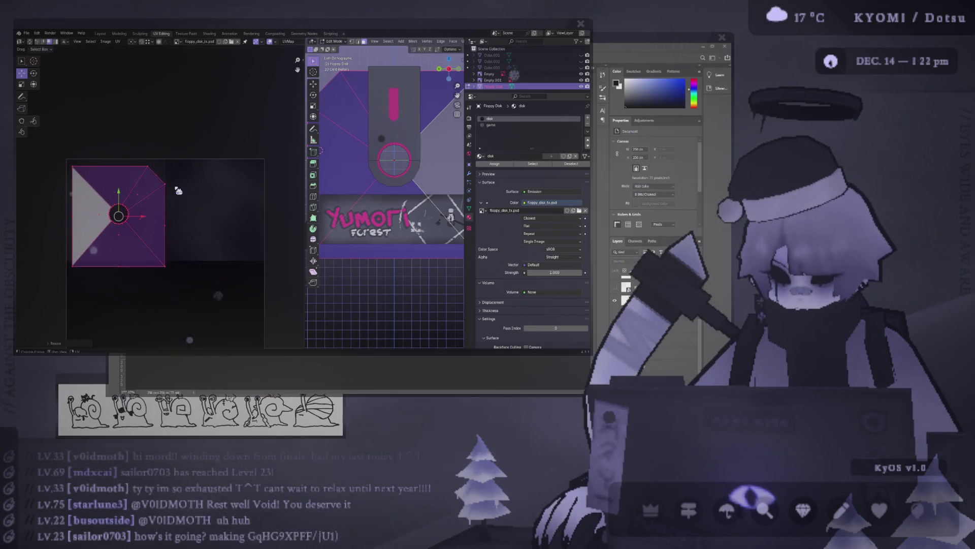
left_click(173, 180)
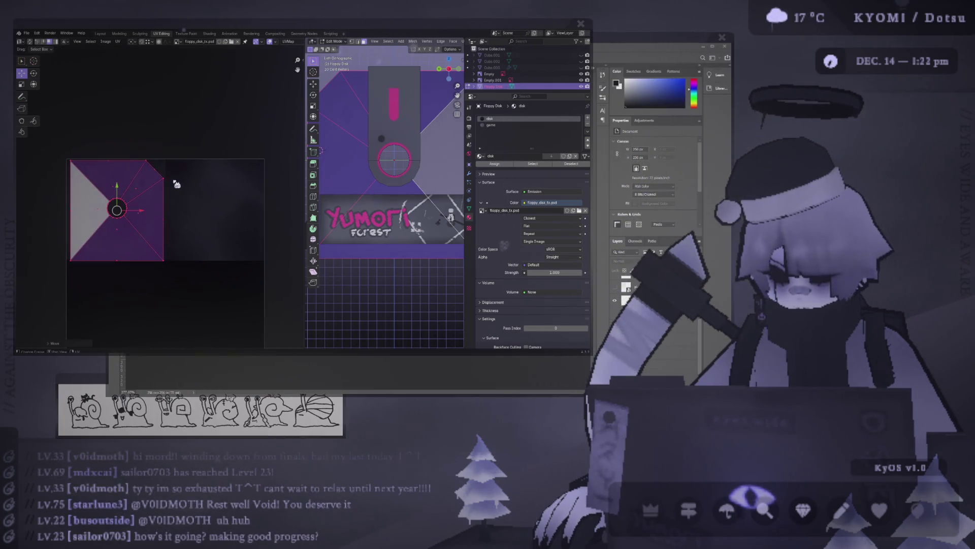
scroll(417, 120, "down", 3)
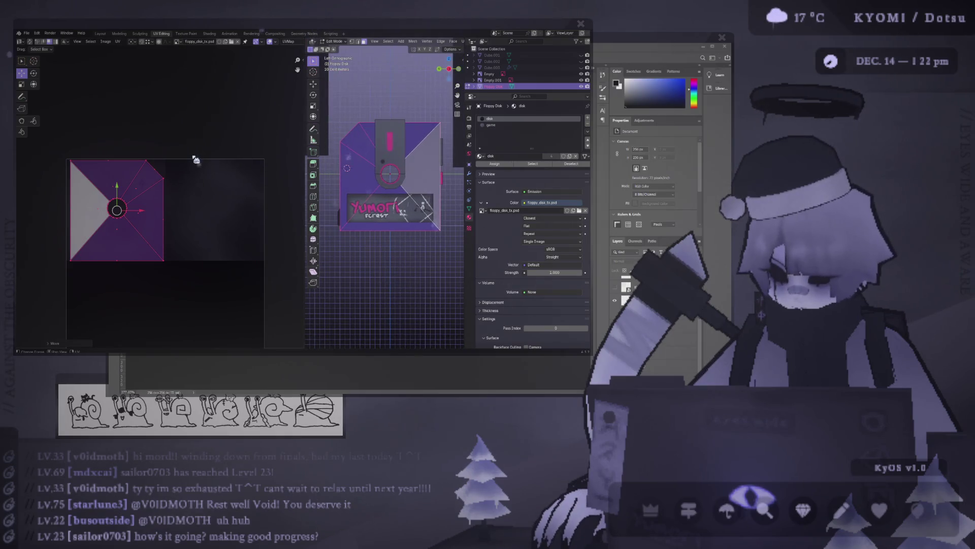
Step: Scale up and mirror the UV island, then nudge it slightly left
key("s")
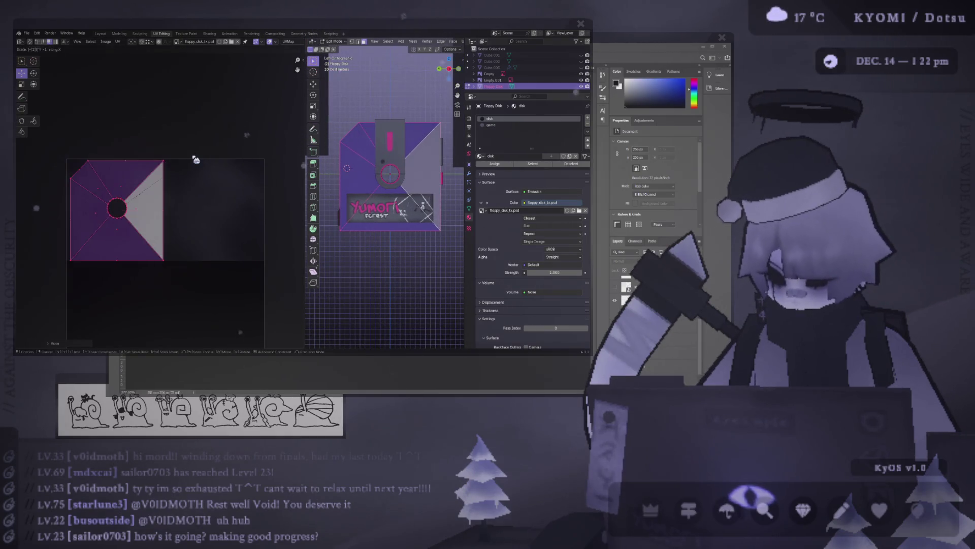
left_click(272, 165)
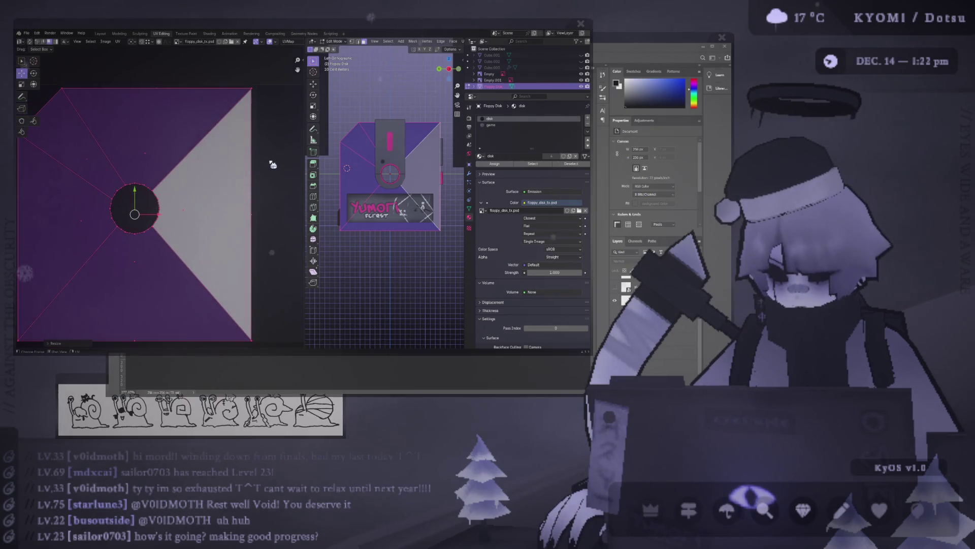
scroll(243, 169, "down", 2)
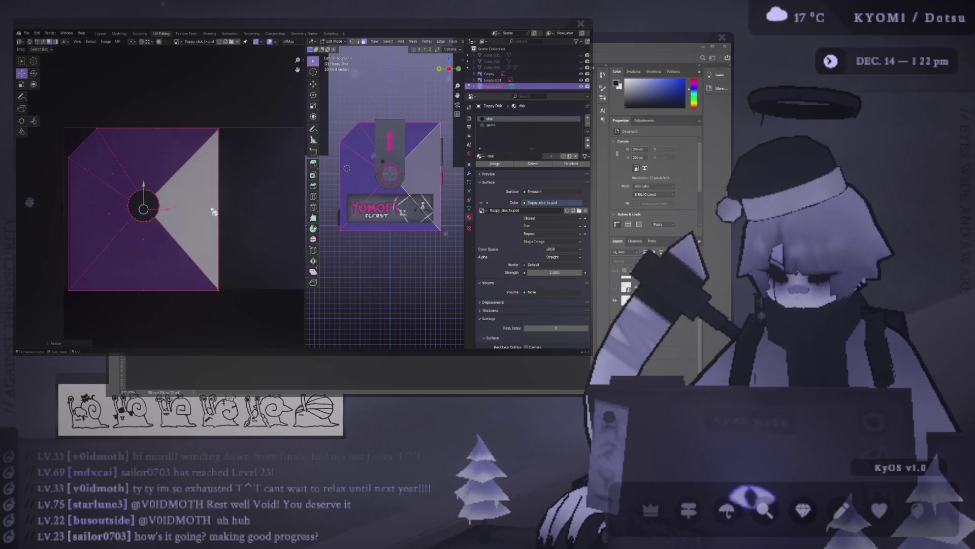
key("g")
left_click(165, 214)
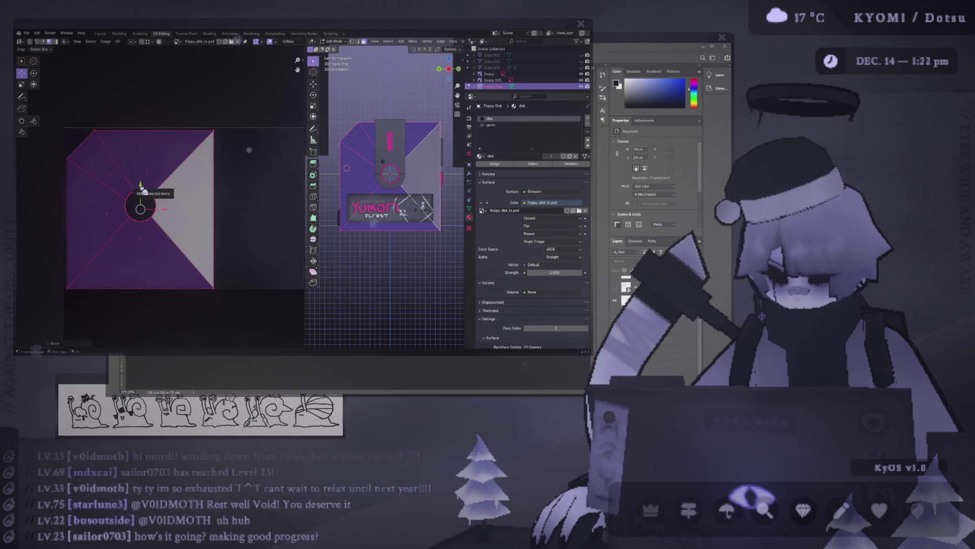
Step: From the right view, select the disk's back faces and grow the selection to the full square
key("Tab")
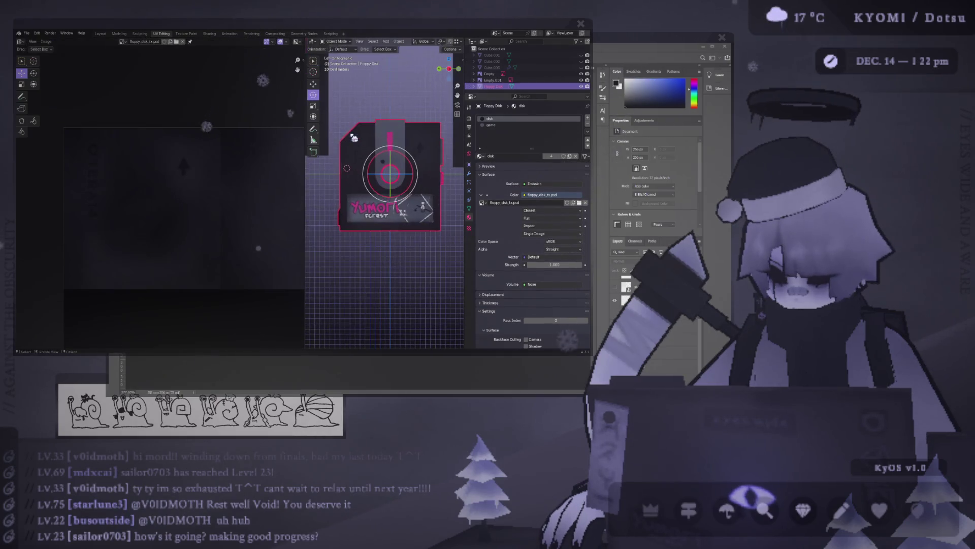
key("Tab")
key("ctrl+KP_3")
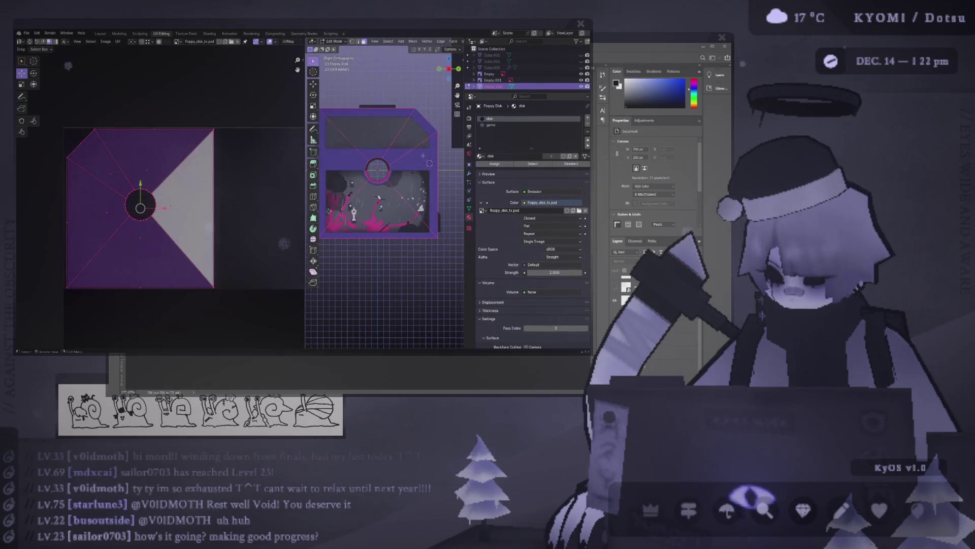
left_click(406, 175)
left_click(351, 175)
left_click(407, 175, "shift")
left_click(379, 153)
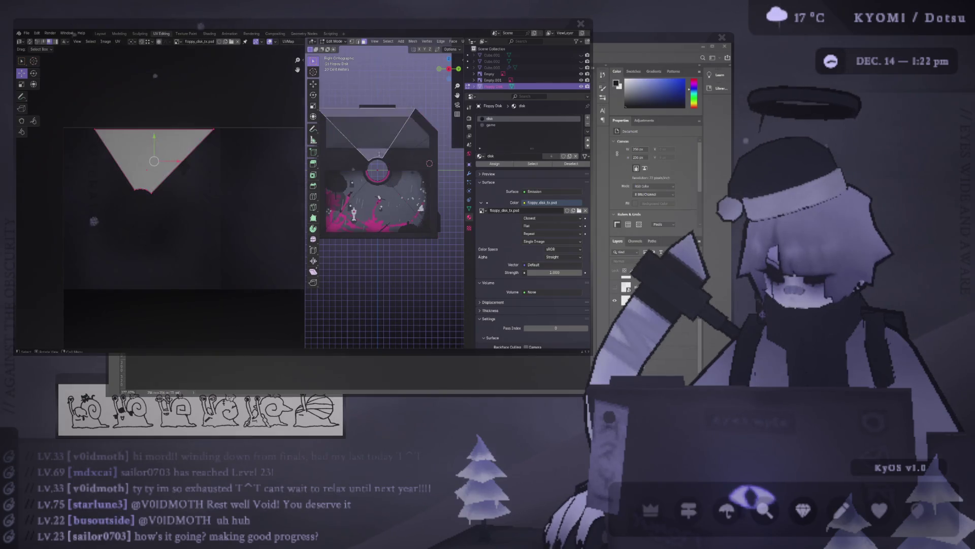
key("ctrl+KP_Add")
key("ctrl+KP_Add")
key("ctrl+KP_Add")
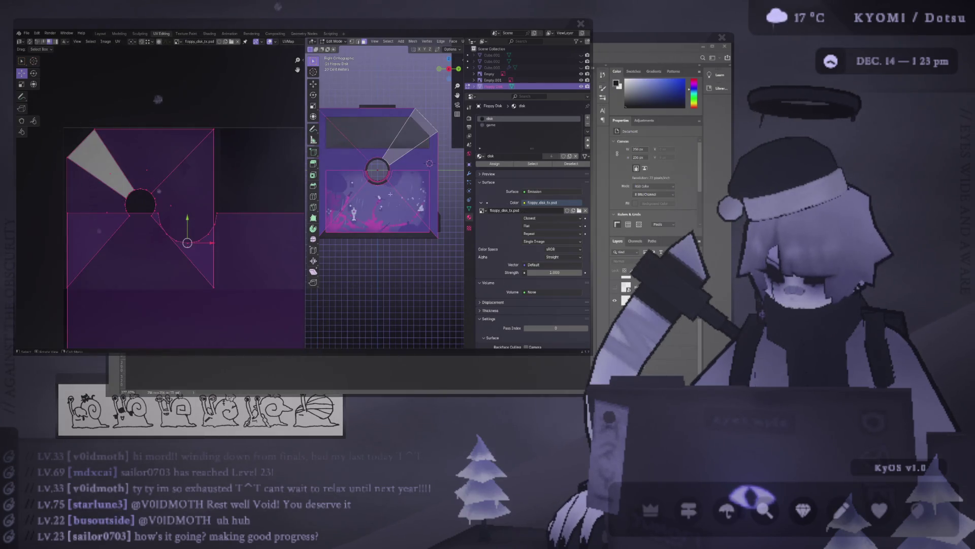
key("ctrl+KP_Subtract")
key("ctrl+KP_Subtract")
key("ctrl+KP_Subtract")
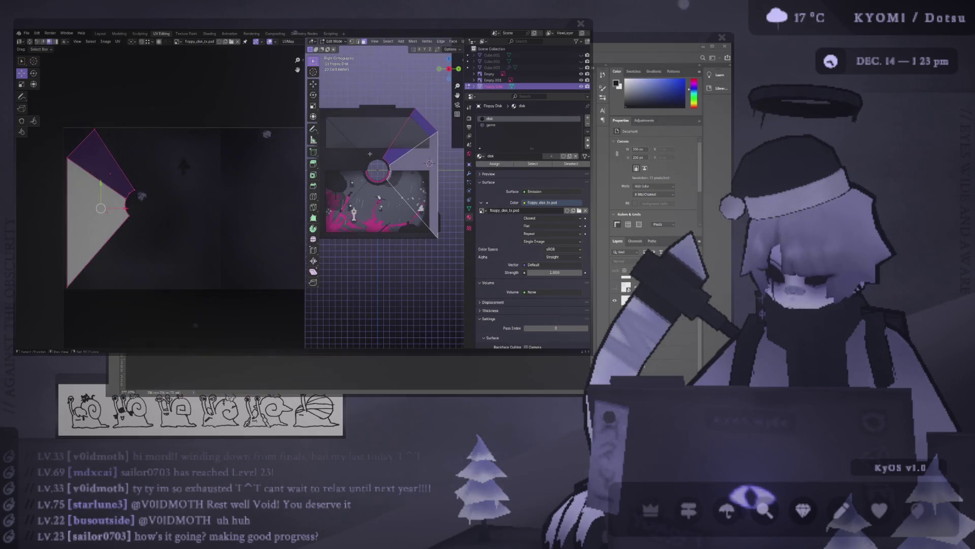
key("ctrl+KP_Add")
key("ctrl+KP_Add")
key("ctrl+KP_Add")
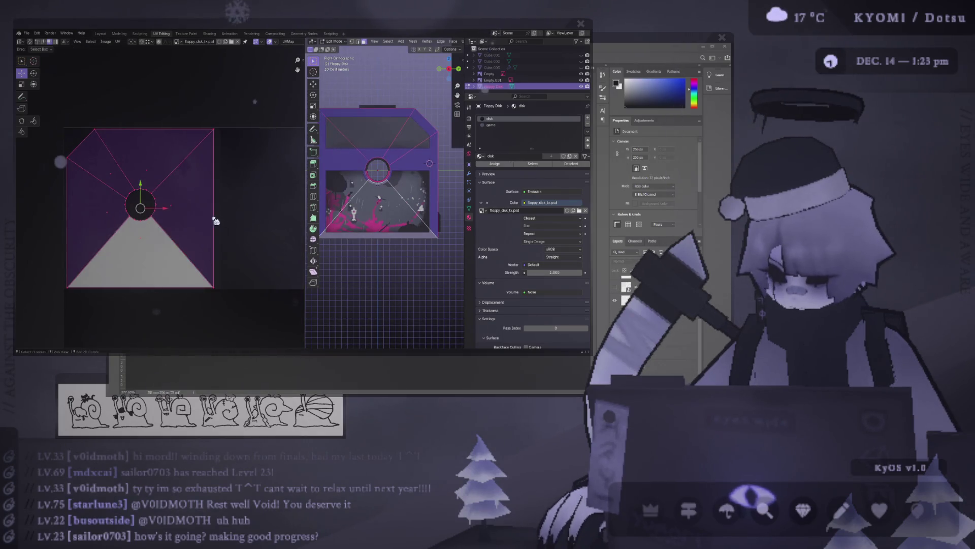
scroll(132, 203, "down", 3)
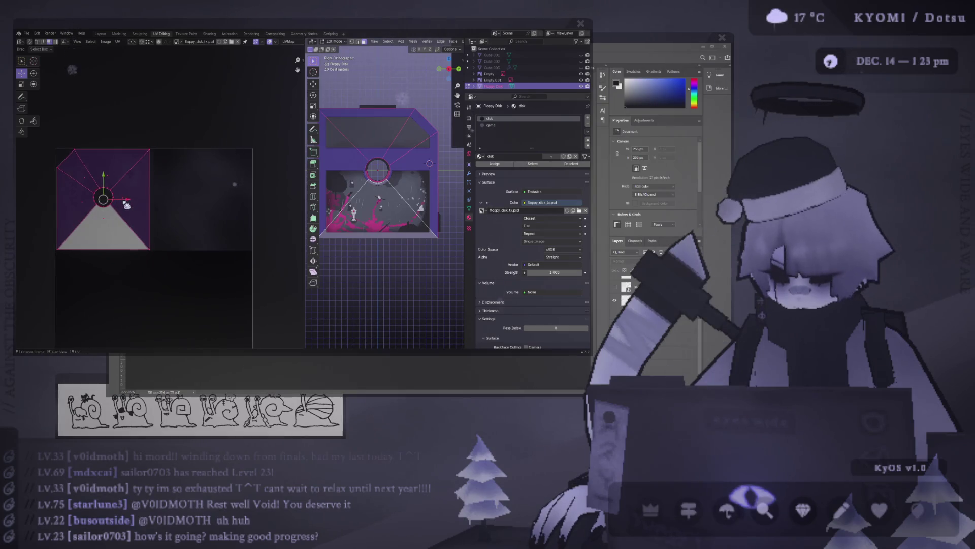
Step: Move the back-face UV island onto the texture's right half and widen the 3D view
left_click_drag(127, 205, 226, 207)
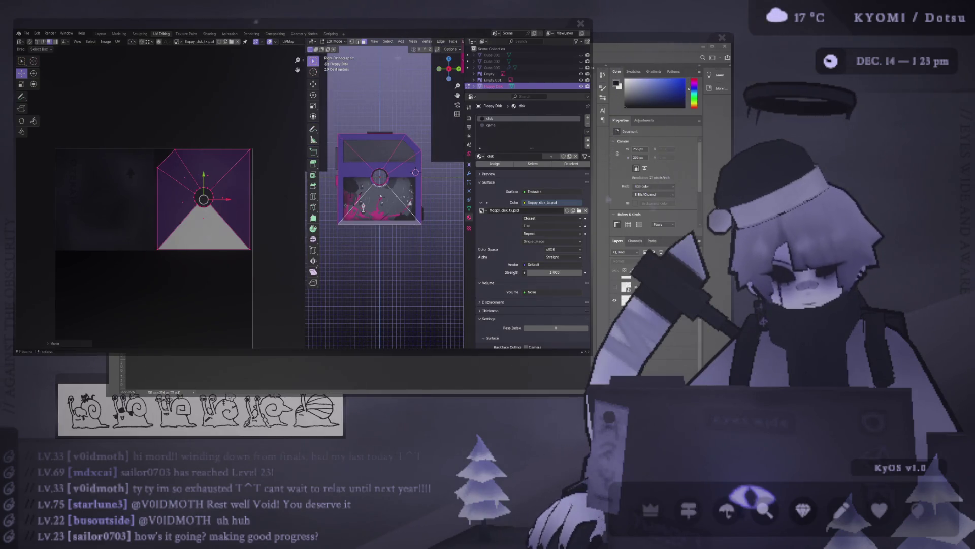
left_click_drag(305, 119, 251, 122)
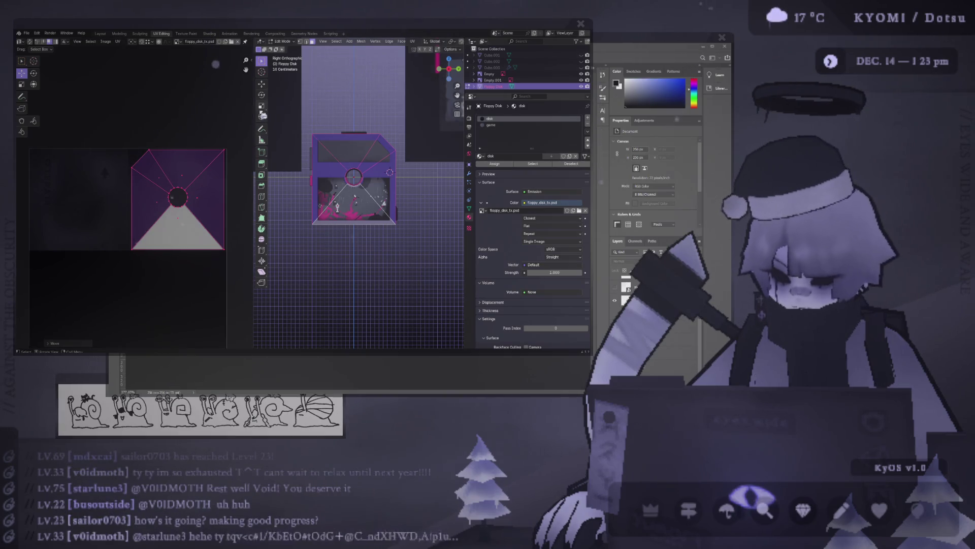
scroll(332, 121, "up", 2)
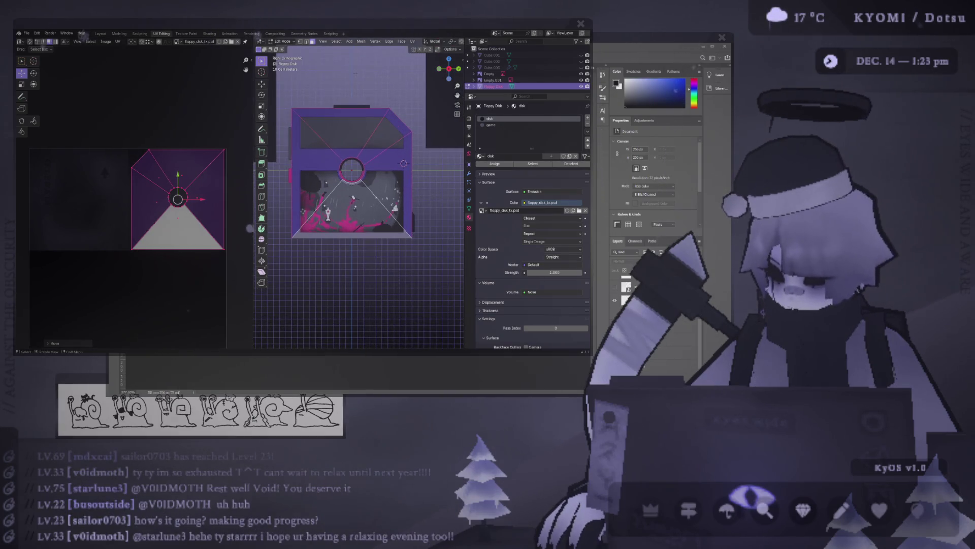
Step: Clear the mesh selection, reframe the right-side view of the disk, and return to Object Mode
key("alt+a")
scroll(341, 107, "up", 3)
scroll(347, 91, "down", 3)
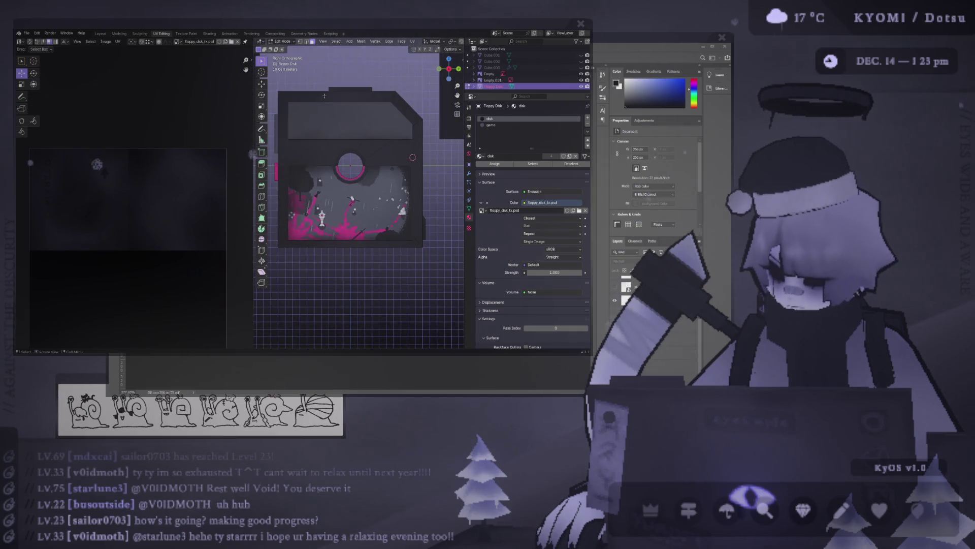
key("KP_1")
key("KP_3")
middle_click_drag(324, 111, 332, 143, "shift")
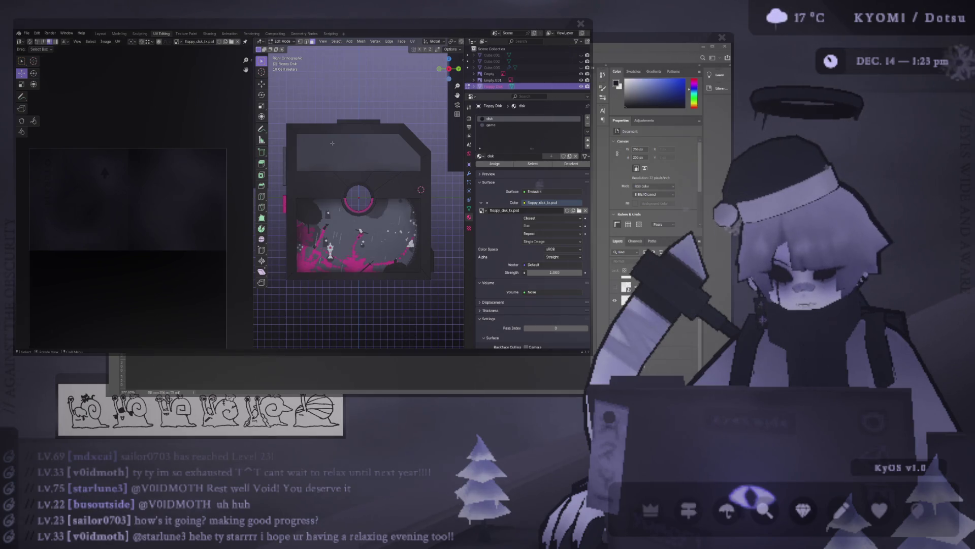
key("Tab")
scroll(336, 150, "down", 3)
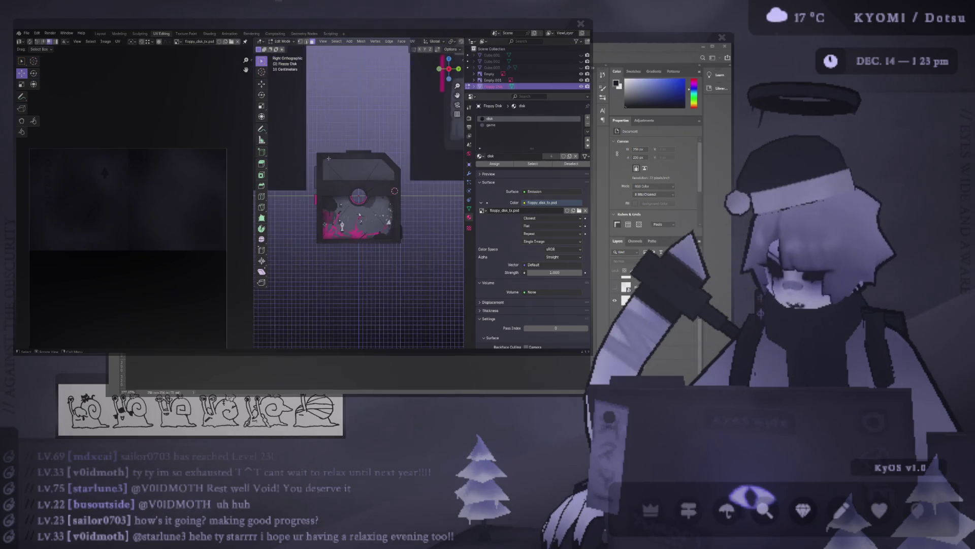
key("shift+space")
key("r")
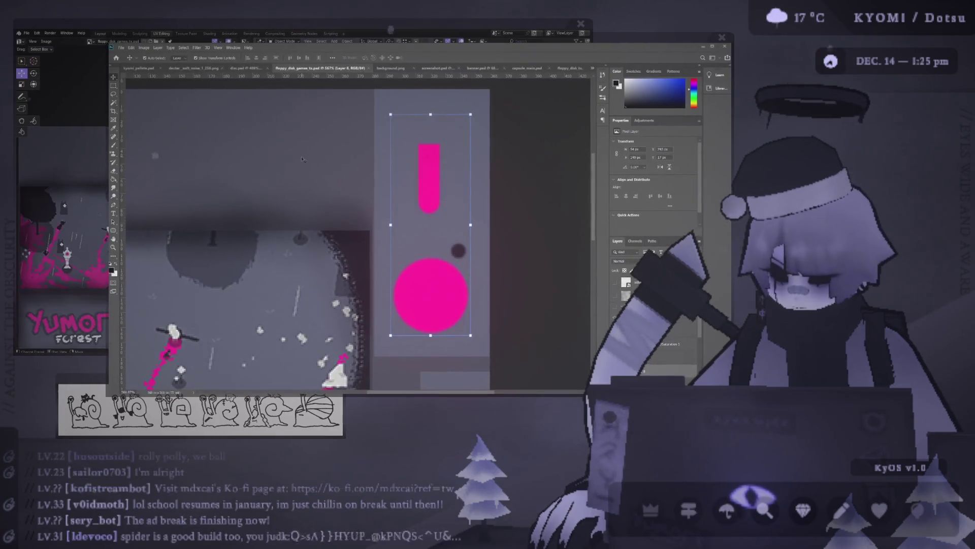
Step: Save the updated label texture in Photoshop and return to the Blender preview
key("alt+r")
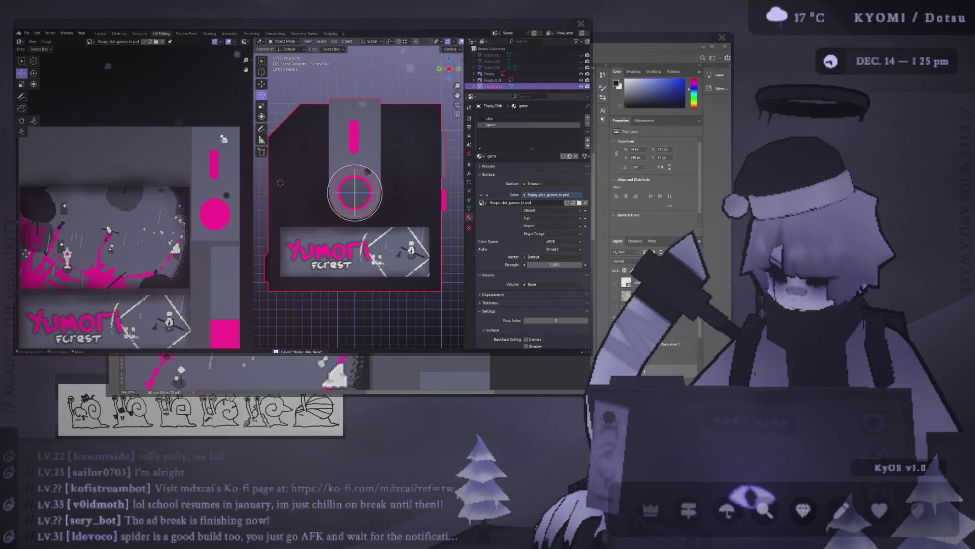
key("alt+Tab")
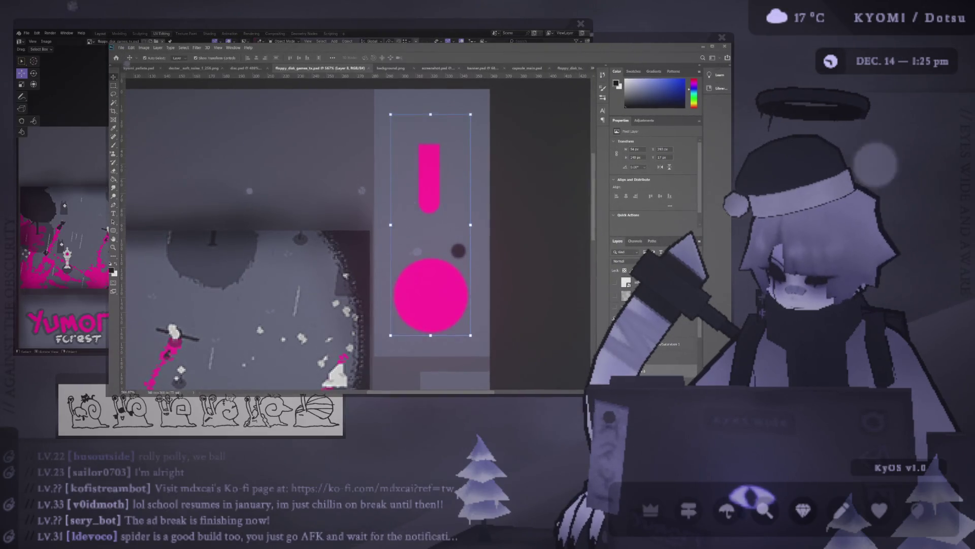
key("alt+Tab")
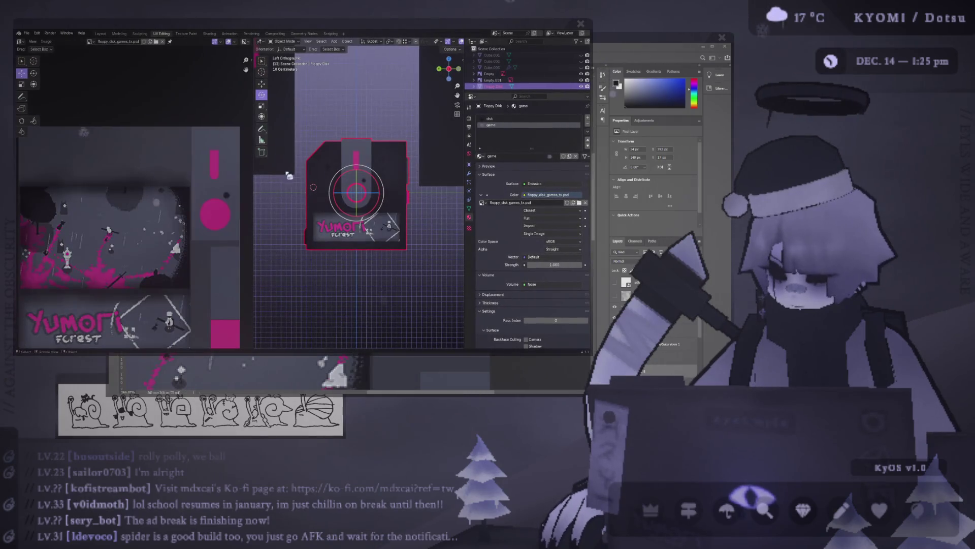
Step: Orbit to the disk's other side, select the floppy model and enter Edit Mode
mouse_move(351, 114)
middle_mouse_down("alt")
mouse_move(332, 142)
mouse_move(288, 160)
mouse_move(421, 171)
middle_mouse_up("alt")
scroll(291, 262, "up", 3)
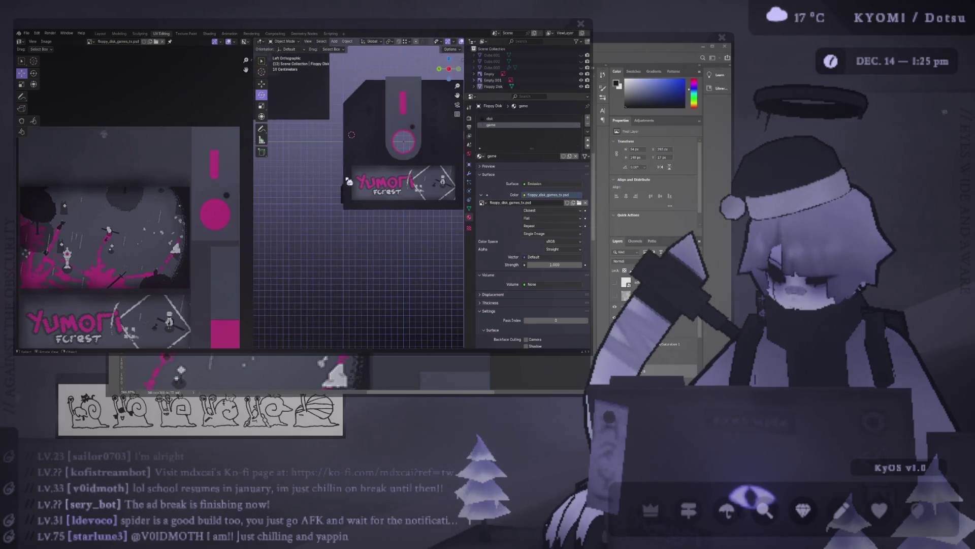
left_click(341, 195)
key("Tab")
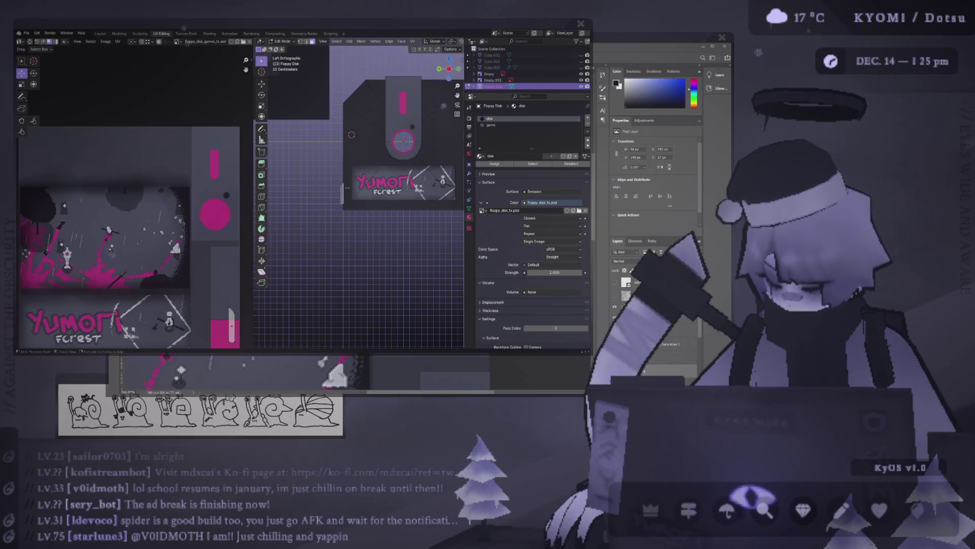
Step: Box-select the side strip's linked UVs in the UV editor
key("ctrl+l")
scroll(132, 223, "down", 2)
left_click_drag(192, 258, 222, 319)
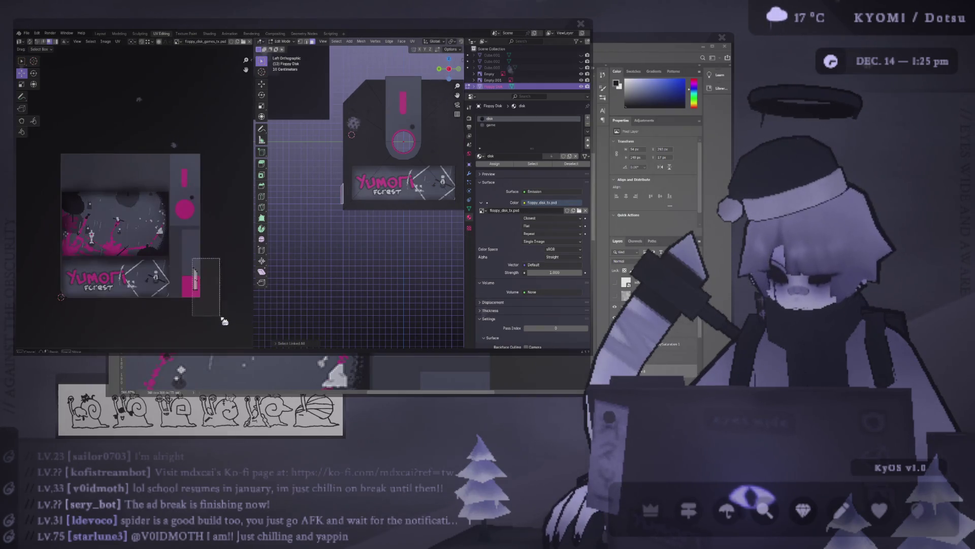
Step: Save floppy_disk.blend and check the disk's back and labelled faces
key("ctrl+s")
key("Tab")
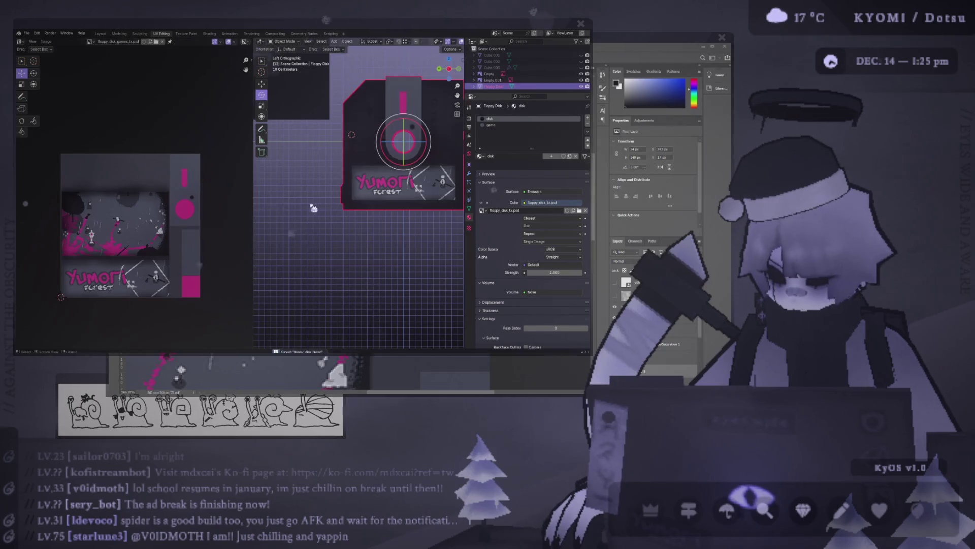
key("ctrl+KP_3")
scroll(404, 213, "down", 2)
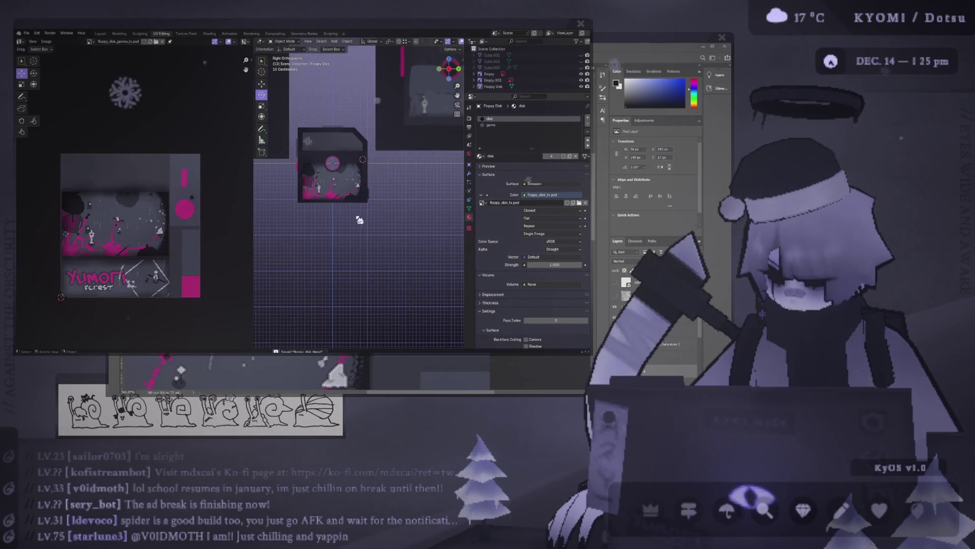
key("ctrl+KP_3")
scroll(317, 207, "up", 3)
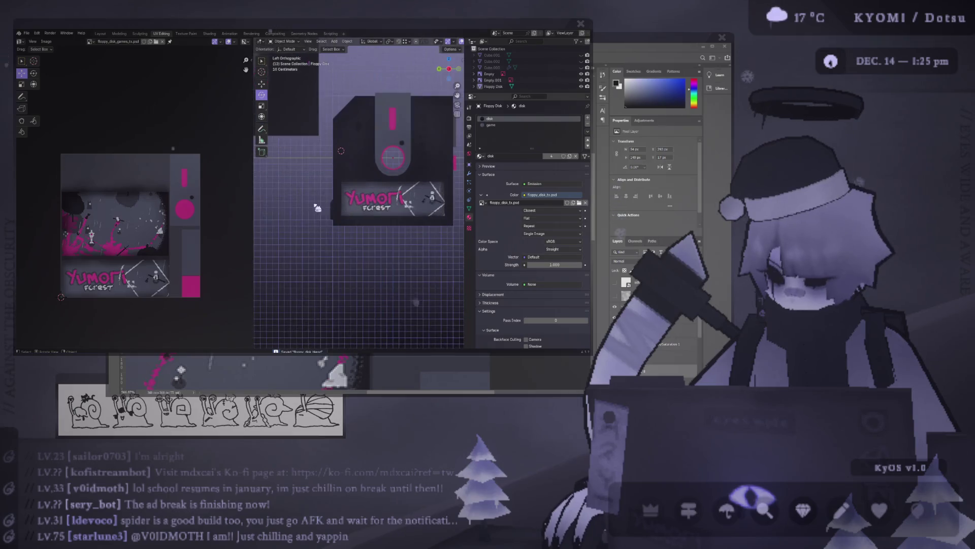
scroll(317, 208, "up", 3)
Step: Move the side-strip UVs over the pink bar and circle, then save the blend file
key("Tab")
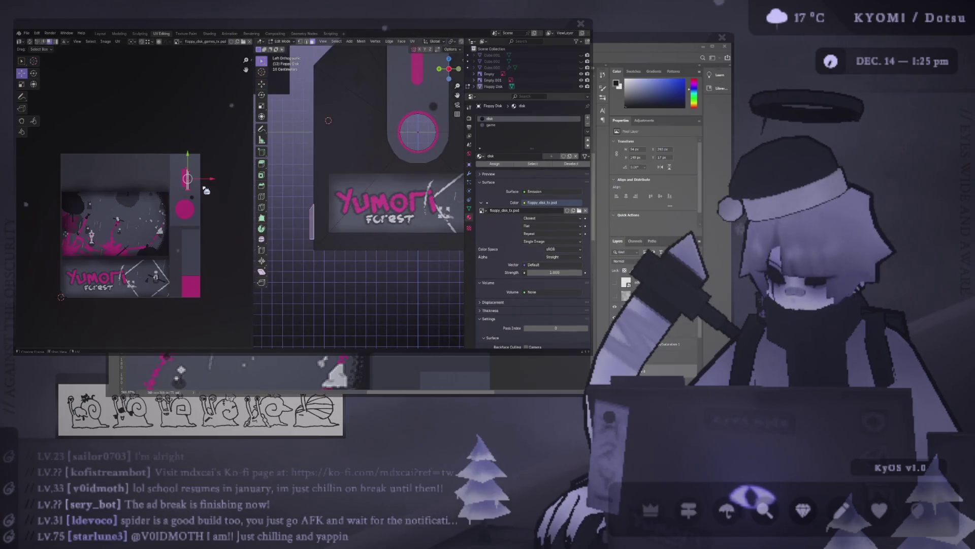
key("g")
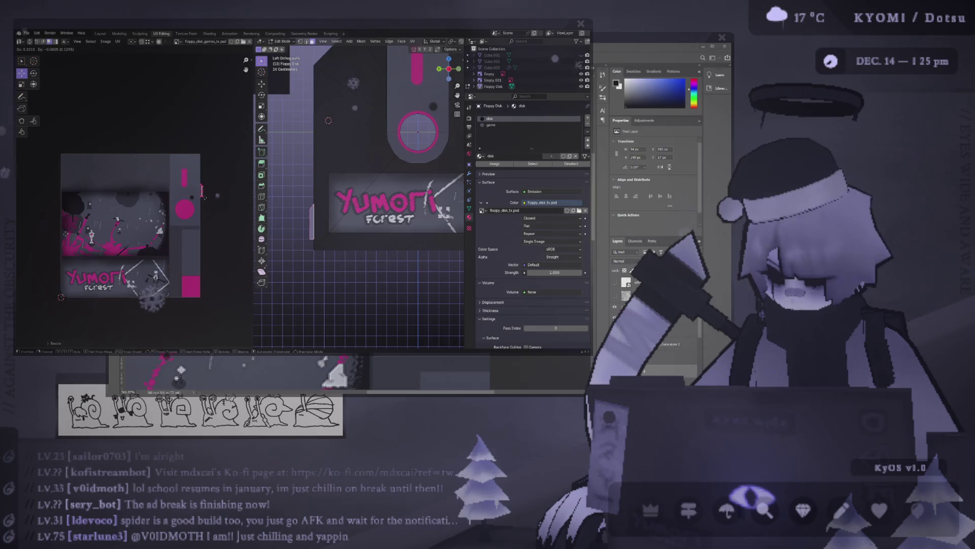
left_click(204, 197)
key("Tab")
key("ctrl+KP_1")
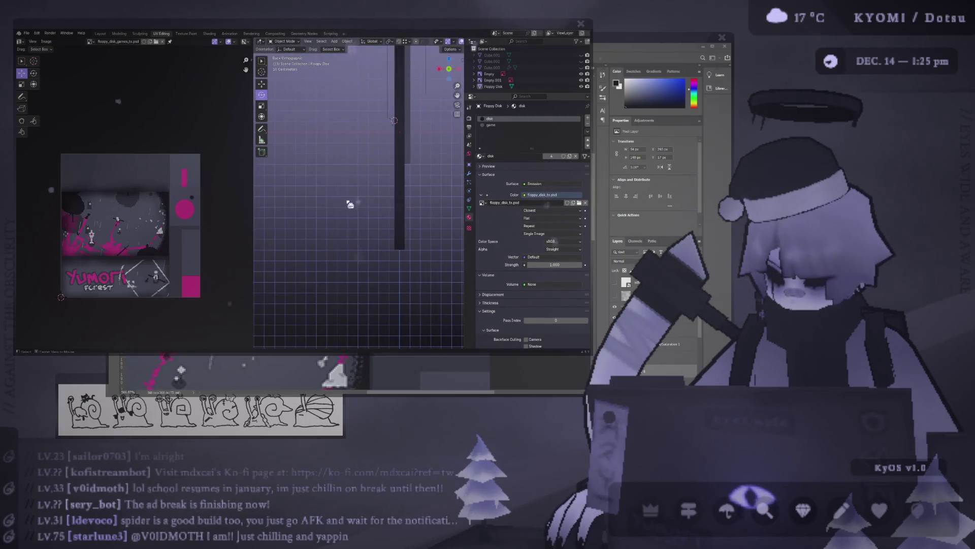
key("KP_3")
key("ctrl+s")
Step: Widen the 3D view, frame the disk's labelled face, and return to Photoshop
key("ctrl+KP_3")
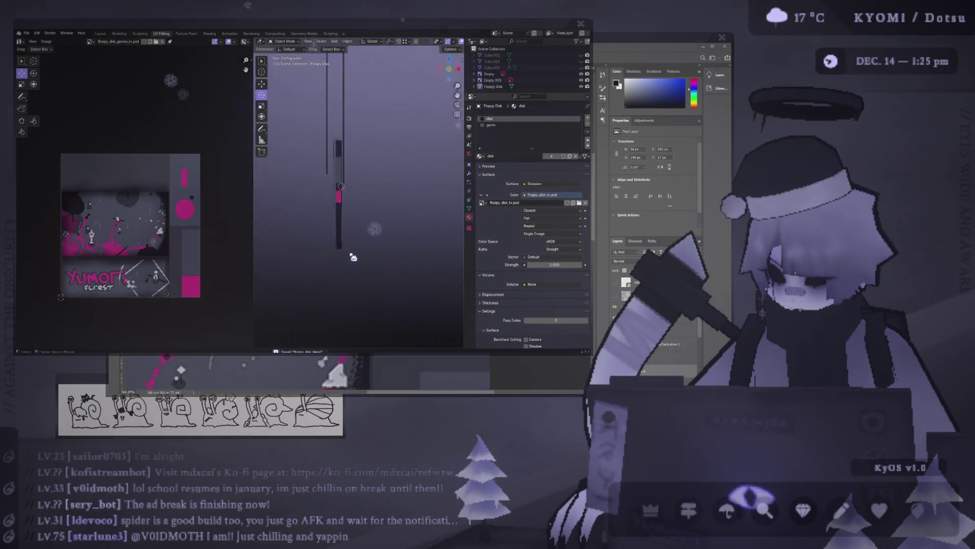
key("KP_Decimal")
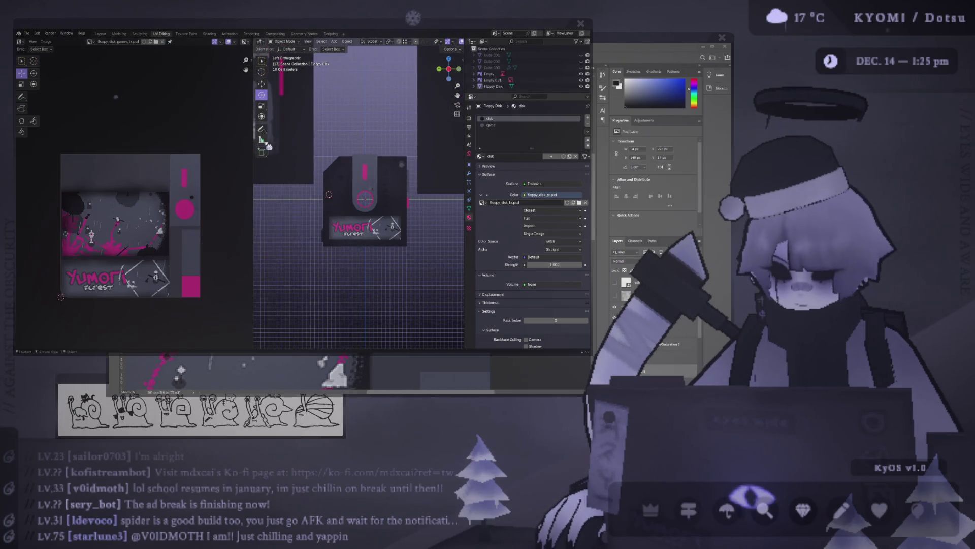
left_click_drag(254, 147, 163, 152)
scroll(315, 175, "up", 5)
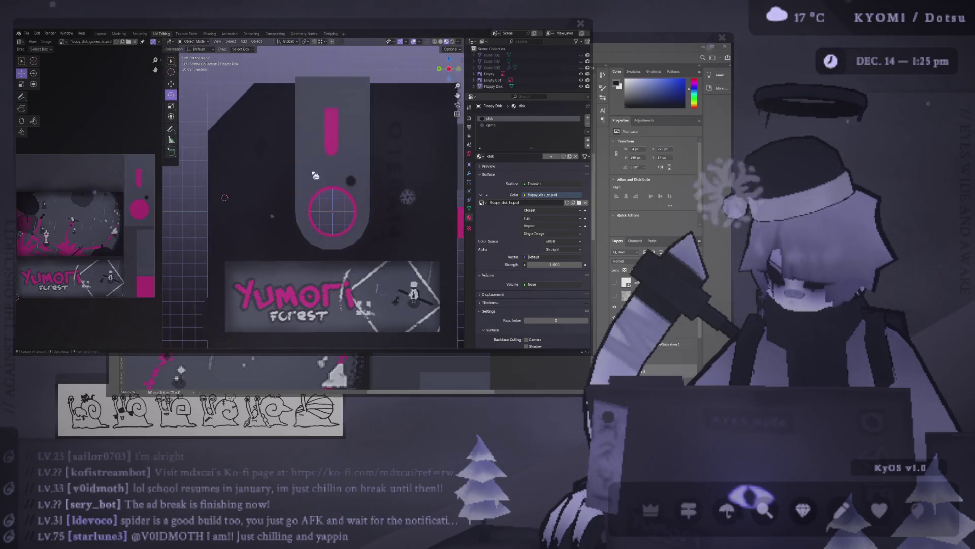
middle_click_drag(315, 175, 298, 172, "shift")
key("alt+Tab")
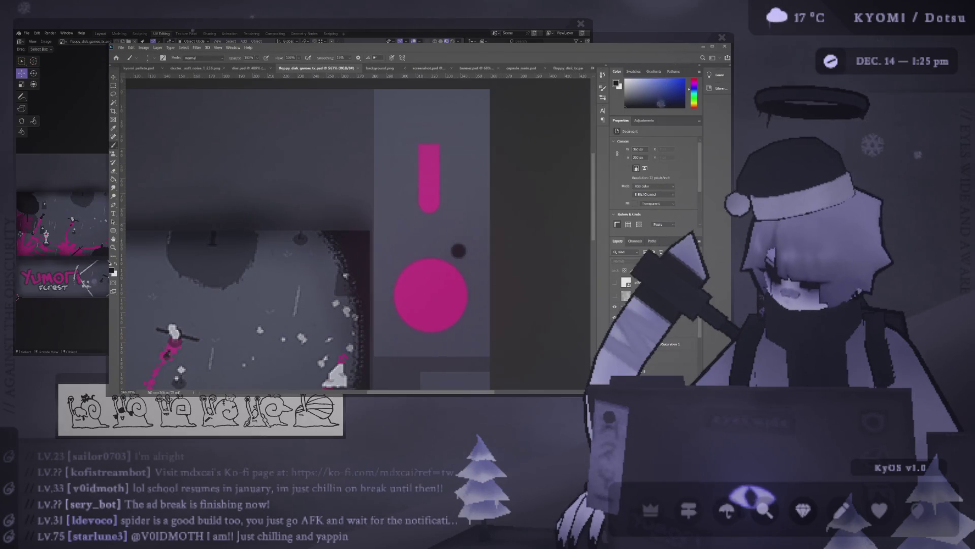
Step: On the color2 layer, paint faint dark shading beside the pink circle at 25% brush opacity
key("alt+bracketright")
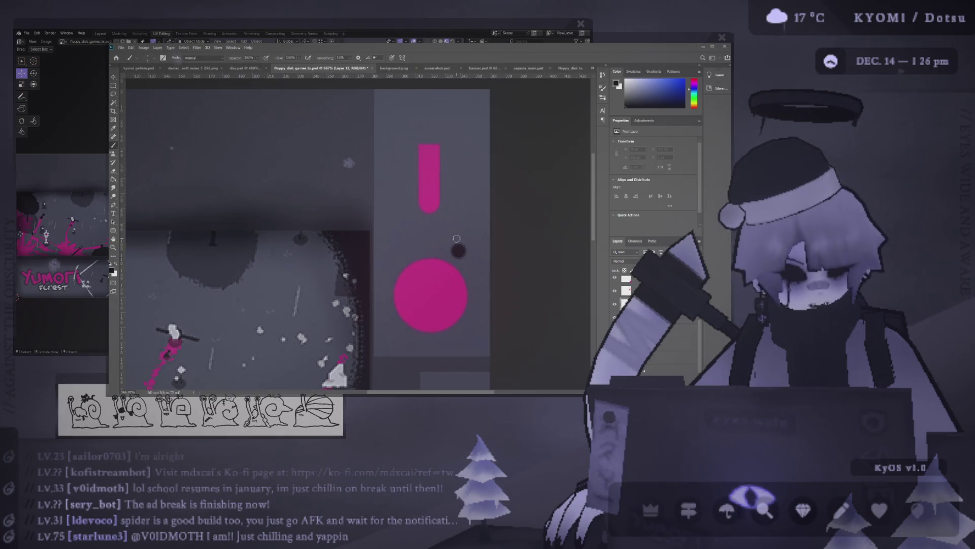
scroll(432, 223, "down", 5, "alt")
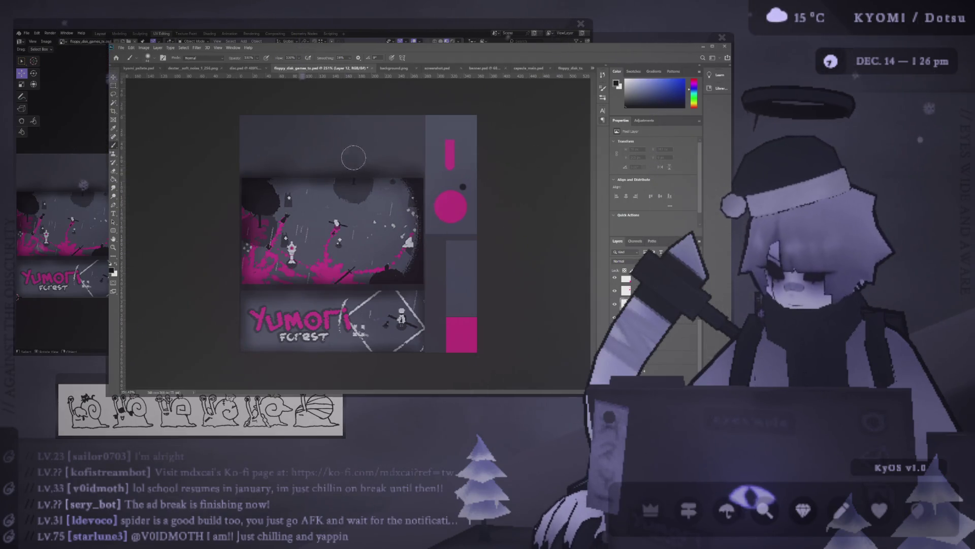
left_click(418, 135)
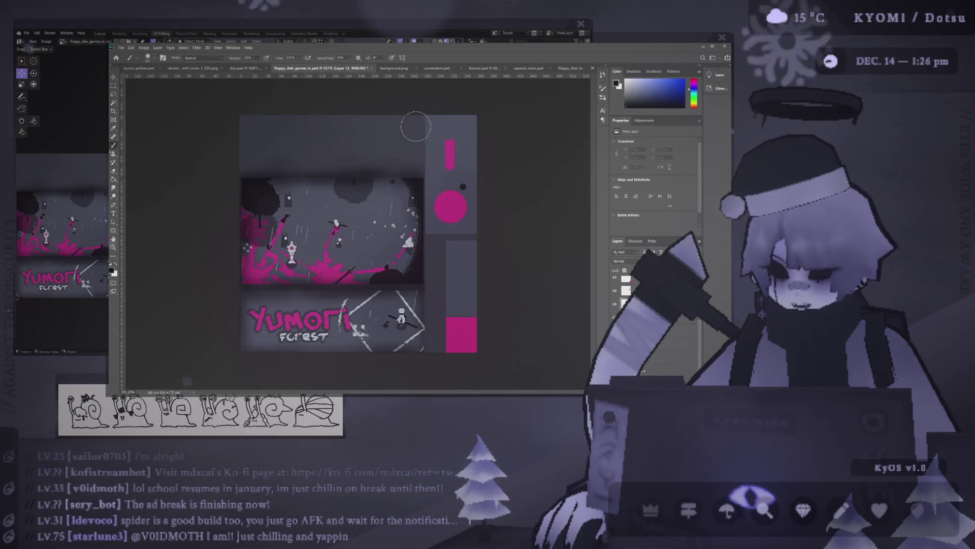
key("2")
key("5")
mouse_move(467, 246)
left_mouse_down()
mouse_move(457, 236)
mouse_move(486, 214)
left_mouse_up()
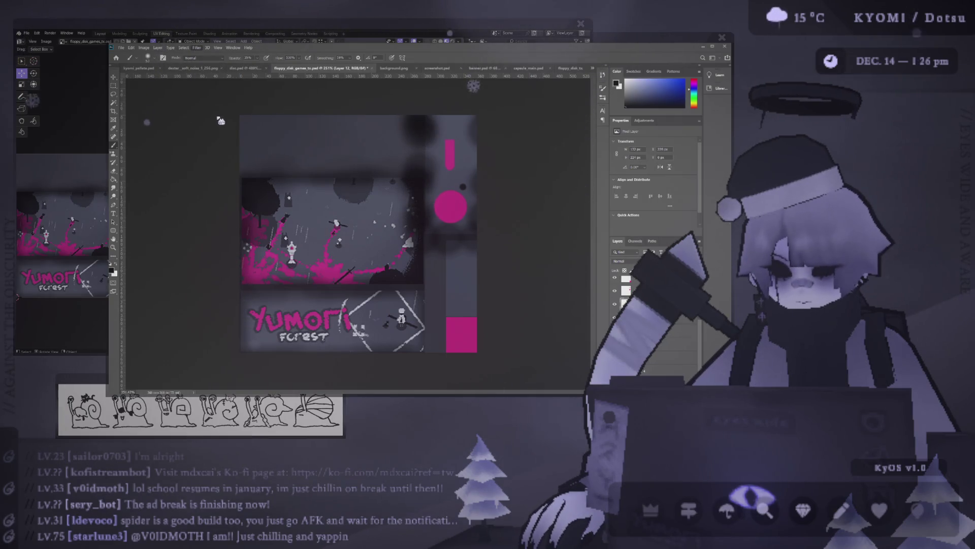
Step: Erase the shading that spills past the side strip's edge
key("space")
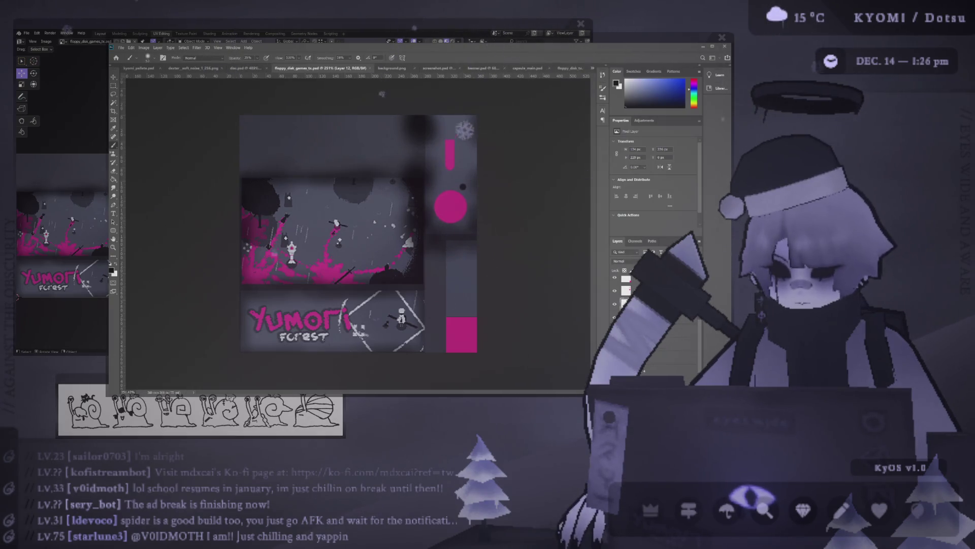
key("e")
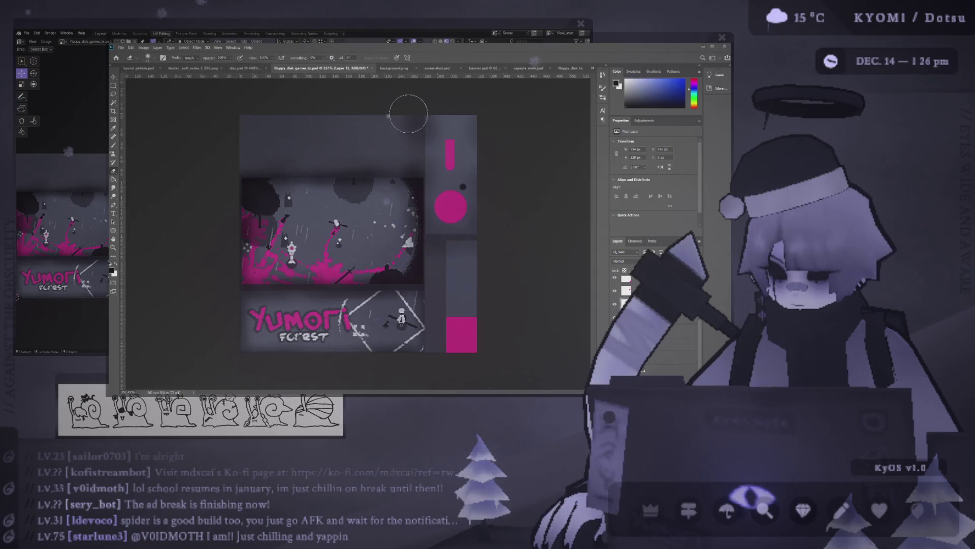
left_click_drag(425, 168, 425, 238)
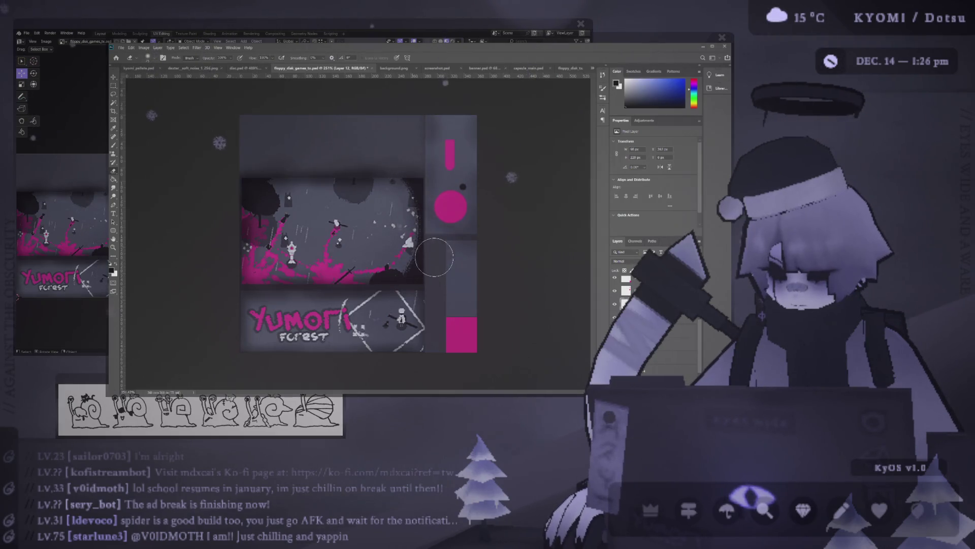
left_click(444, 260)
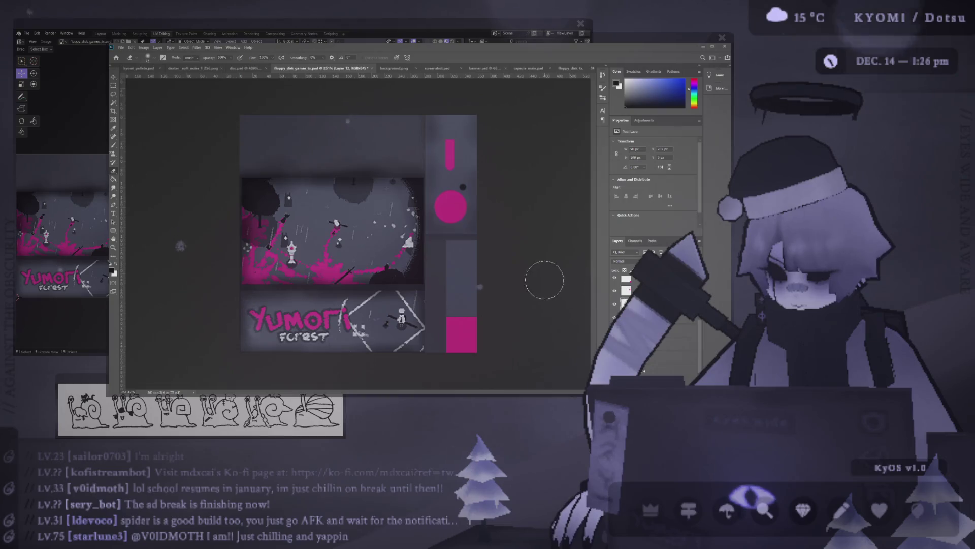
key("alt+Tab")
Step: Orbit and zoom the floppy model in Blender to inspect the new shading
scroll(335, 208, "down", 3)
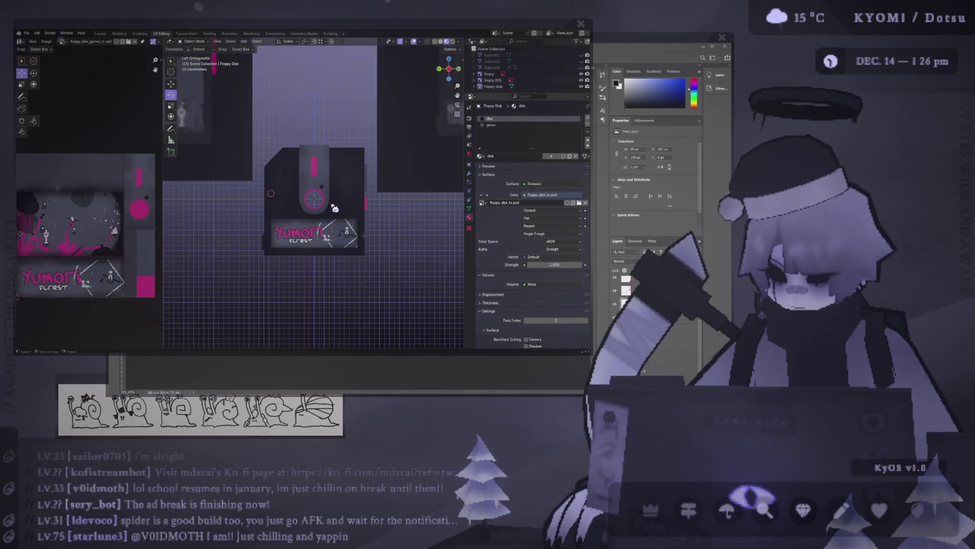
middle_click_drag(335, 215, 412, 239, "alt")
scroll(391, 245, "down", 3)
scroll(371, 249, "up", 5)
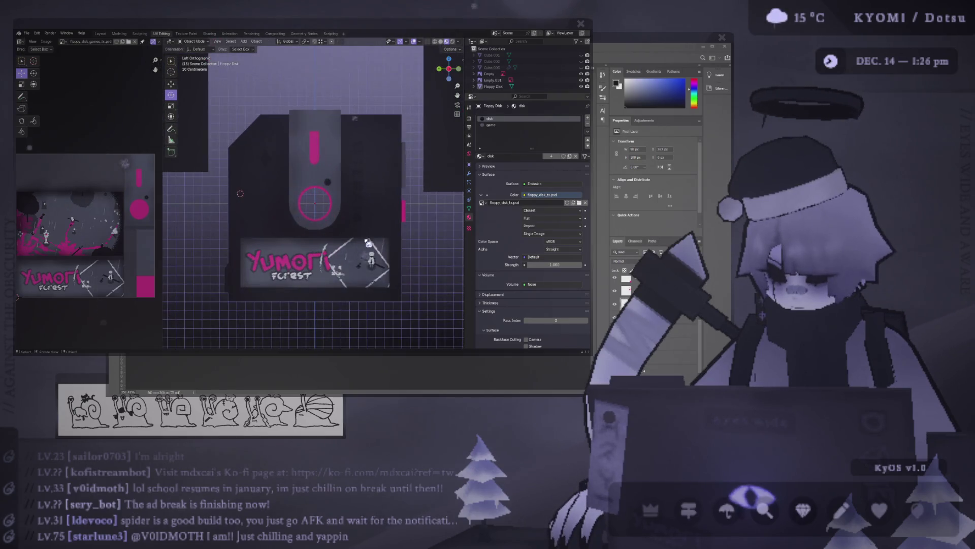
scroll(368, 238, "up", 3)
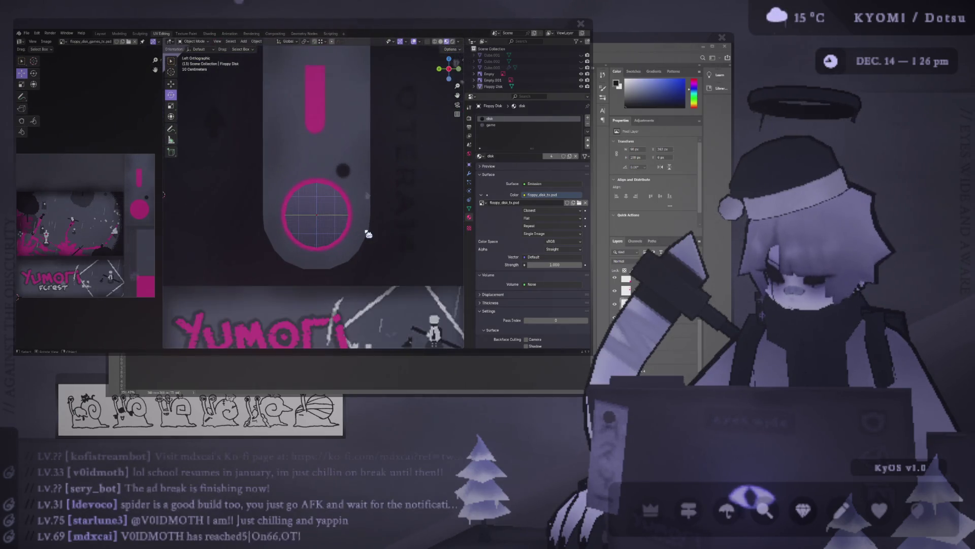
key("alt+Tab")
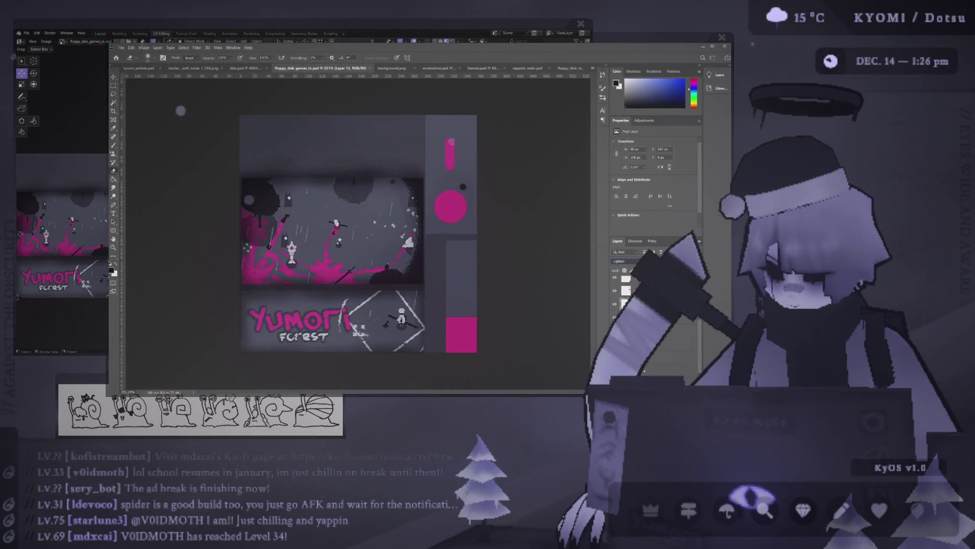
Step: Change the shading layer's blend mode to Overlay and compare against the Blender preview
key("alt+shift+o")
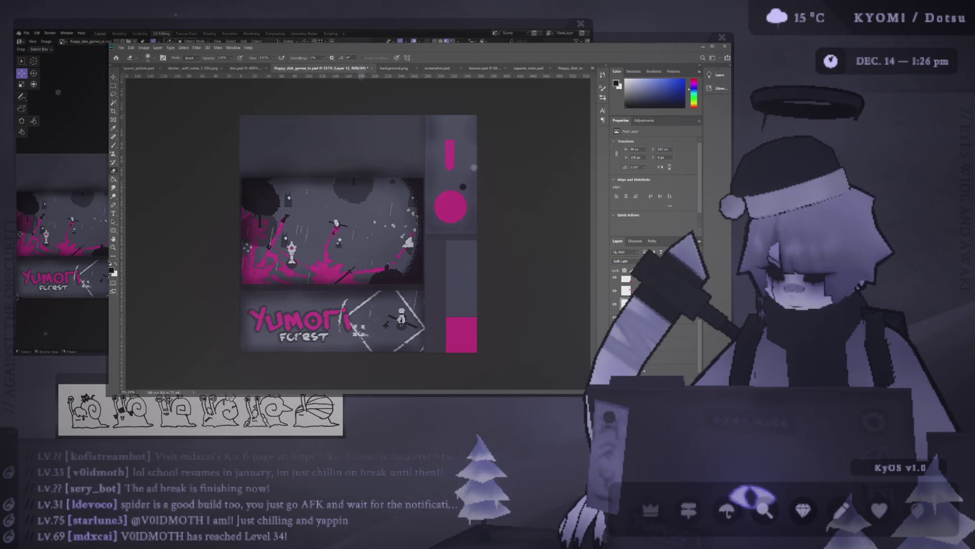
key("alt+Tab")
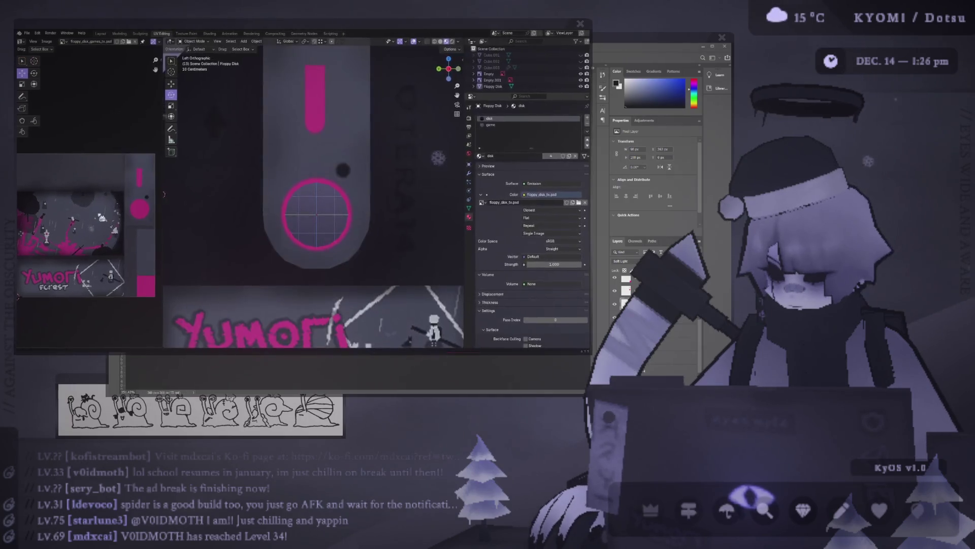
scroll(241, 198, "down", 3)
key("alt+Tab")
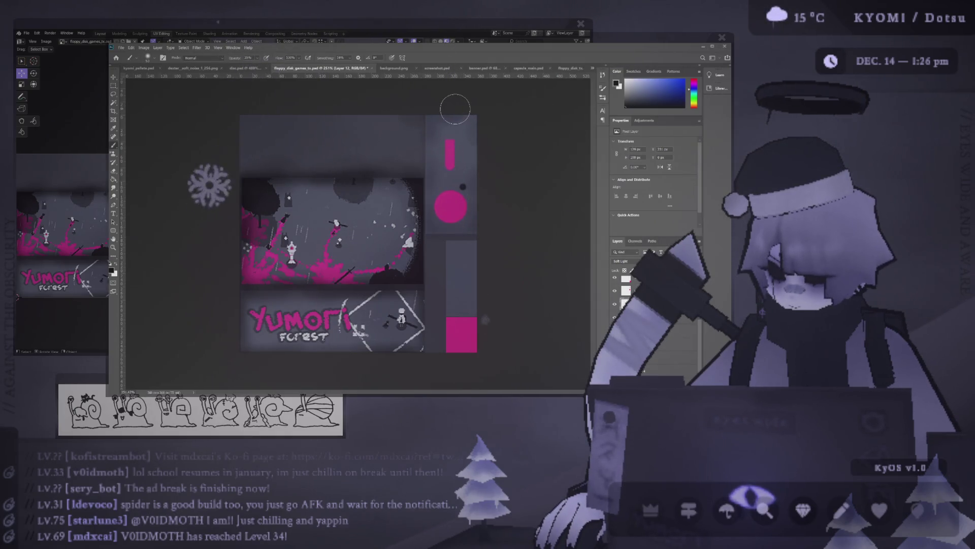
key("alt+Tab")
scroll(315, 204, "down", 3)
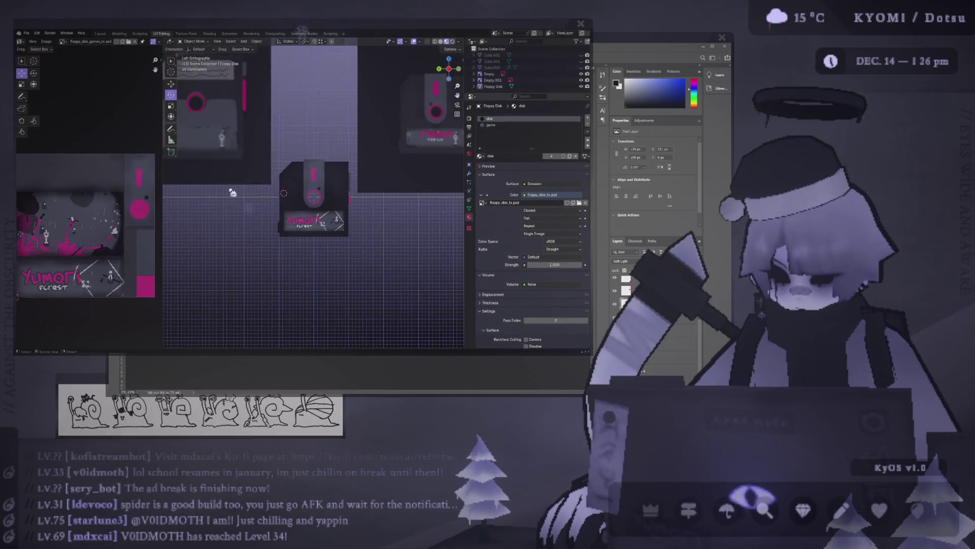
key("alt+Tab")
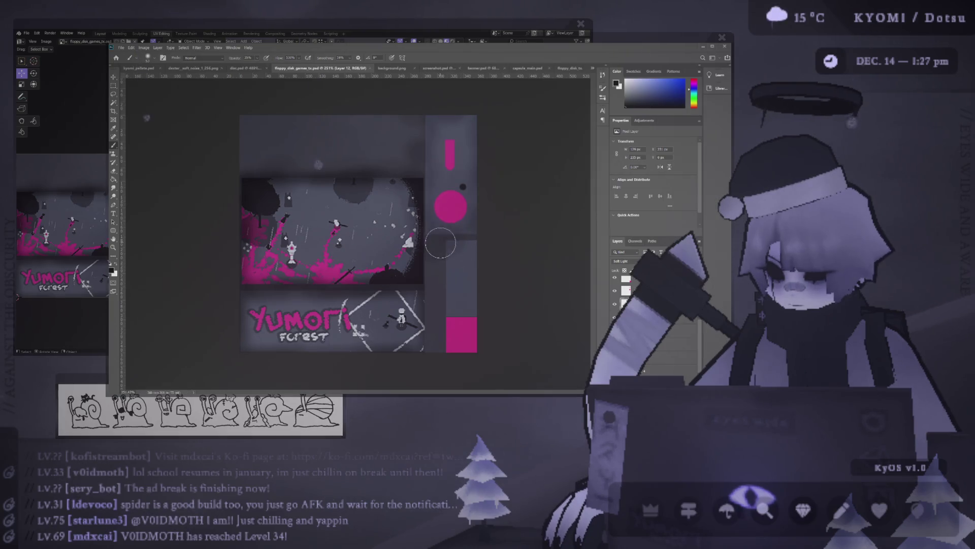
Step: Save the texture document and view the refreshed label side-on in Blender
key("alt+Tab")
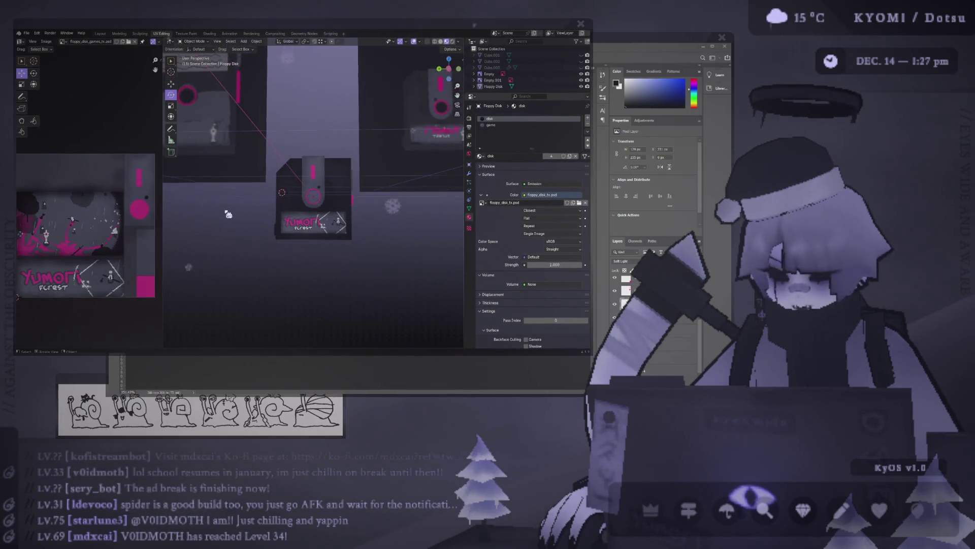
scroll(227, 220, "up", 4)
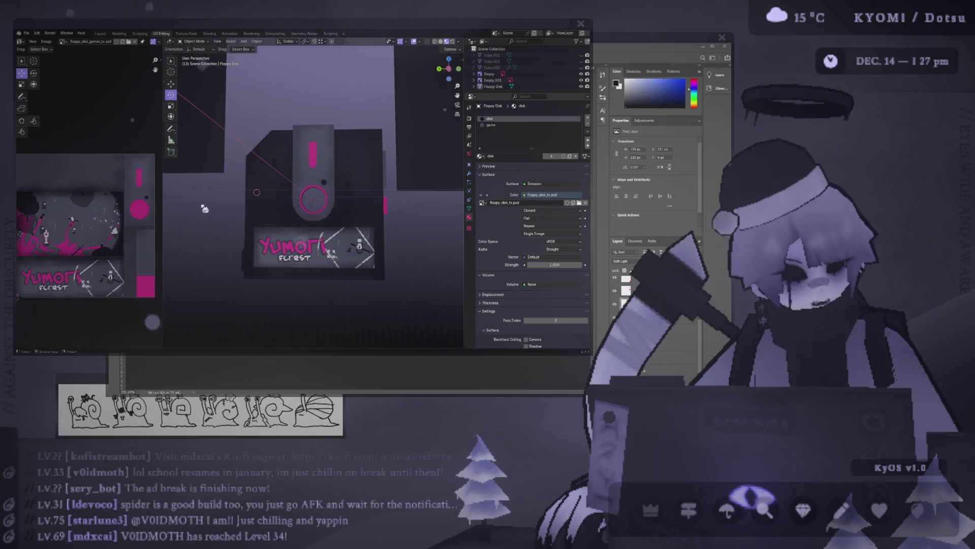
scroll(203, 208, "down", 5)
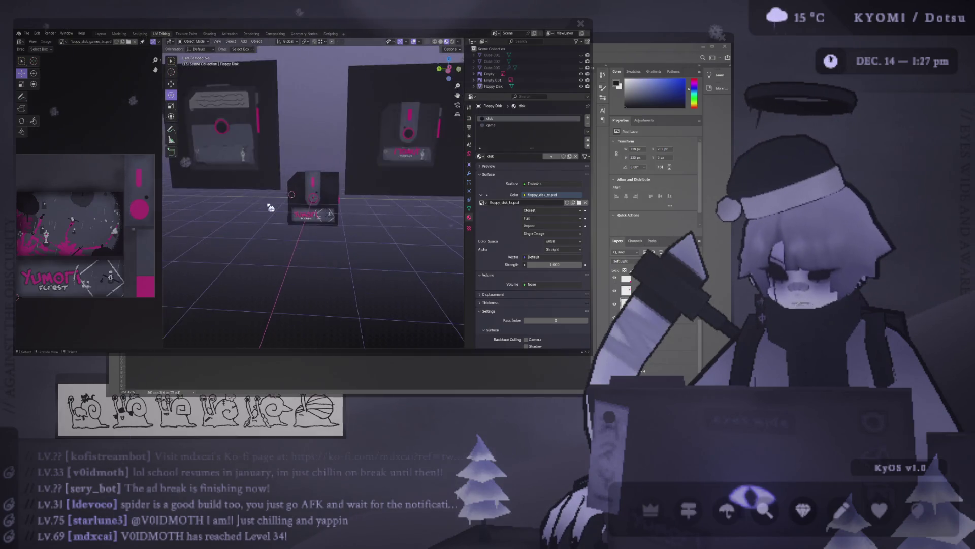
key("ctrl+KP_3")
scroll(213, 196, "down", 2)
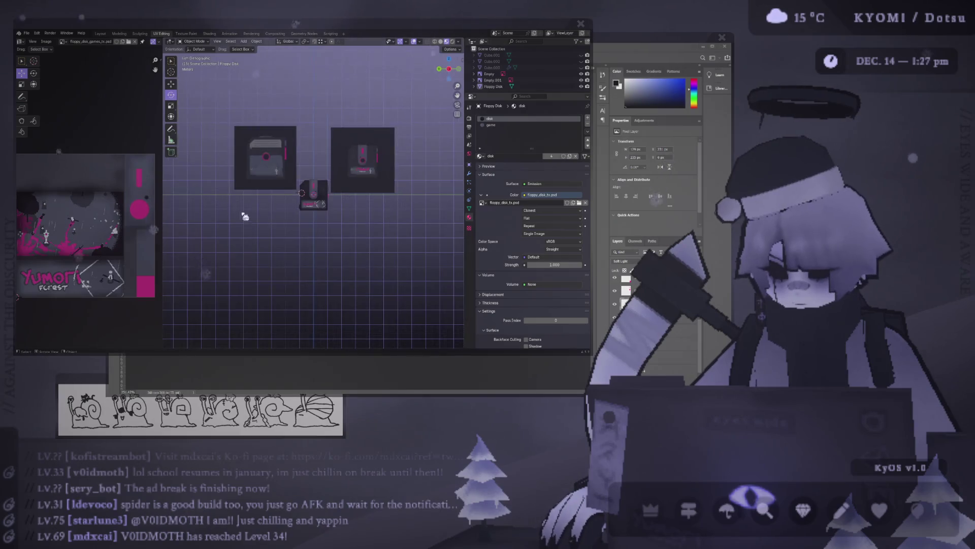
scroll(216, 203, "up", 8)
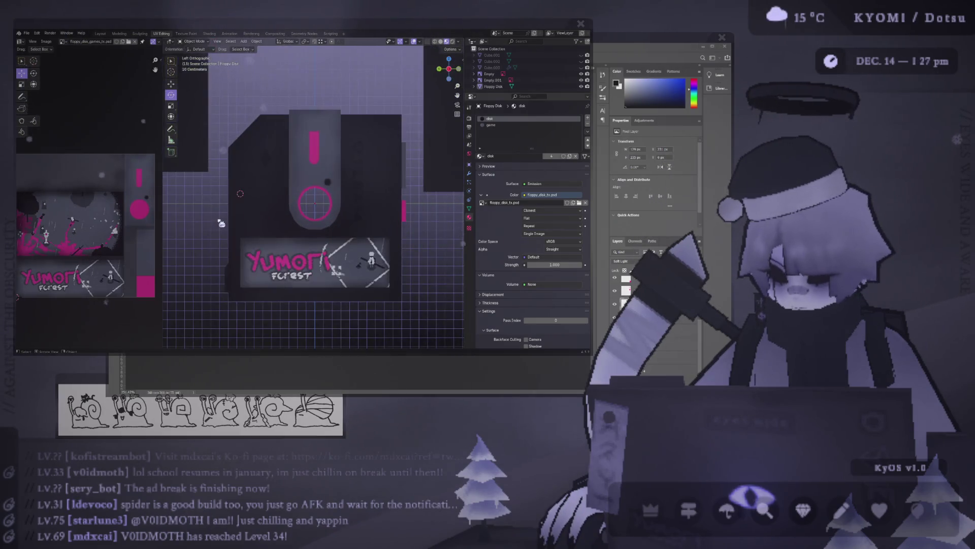
key("alt+Tab")
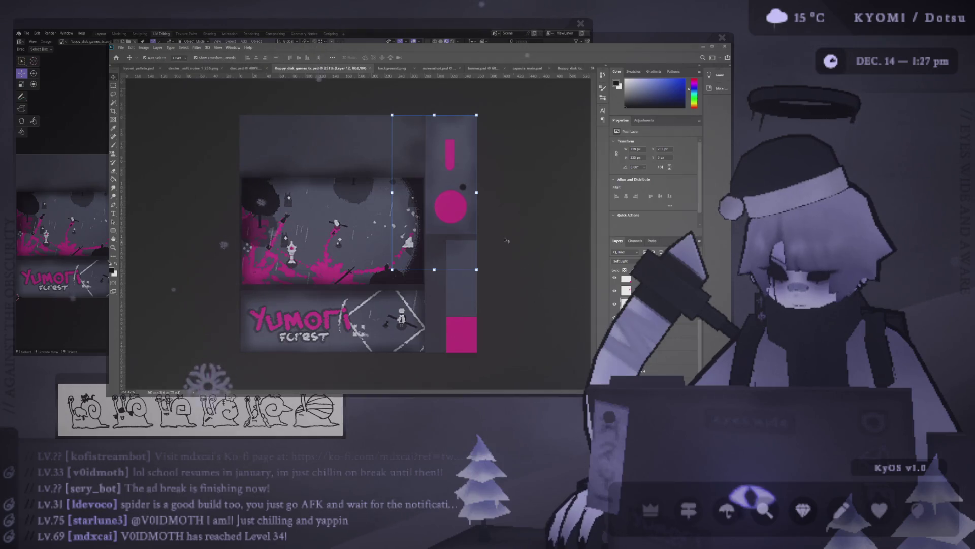
key("ctrl+s")
key("alt+Tab")
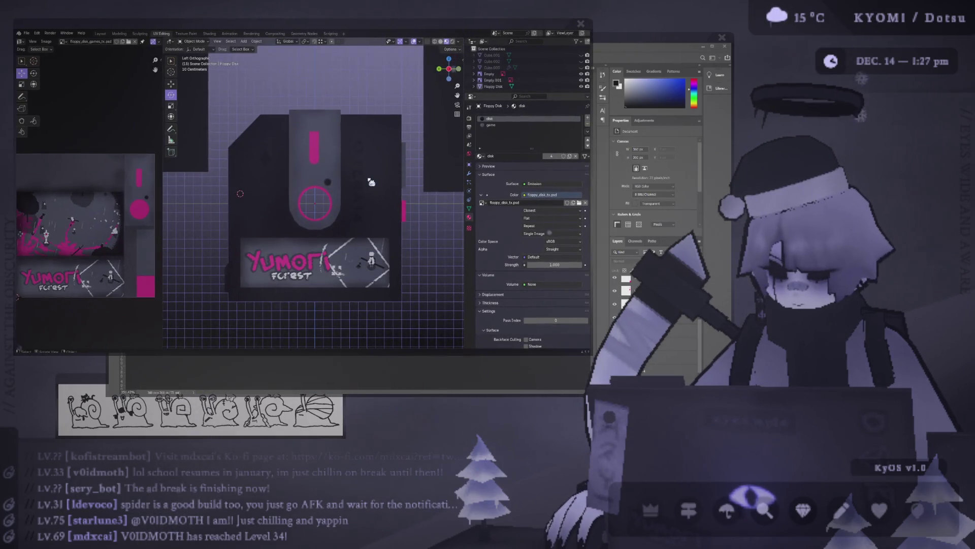
Step: Hide everything except the front floppy disk and orbit around it to inspect the texture
scroll(366, 202, "down", 5)
mouse_move(367, 201)
middle_mouse_down()
mouse_move(305, 220)
mouse_move(295, 238)
mouse_move(260, 237)
mouse_move(265, 202)
mouse_move(406, 206)
middle_mouse_up()
key("shift+h")
scroll(274, 226, "up", 2)
mouse_move(335, 245)
middle_mouse_down()
mouse_move(188, 264)
mouse_move(180, 290)
mouse_move(232, 224)
mouse_move(297, 254)
mouse_move(213, 258)
mouse_move(175, 246)
mouse_move(174, 222)
mouse_move(254, 278)
middle_mouse_up()
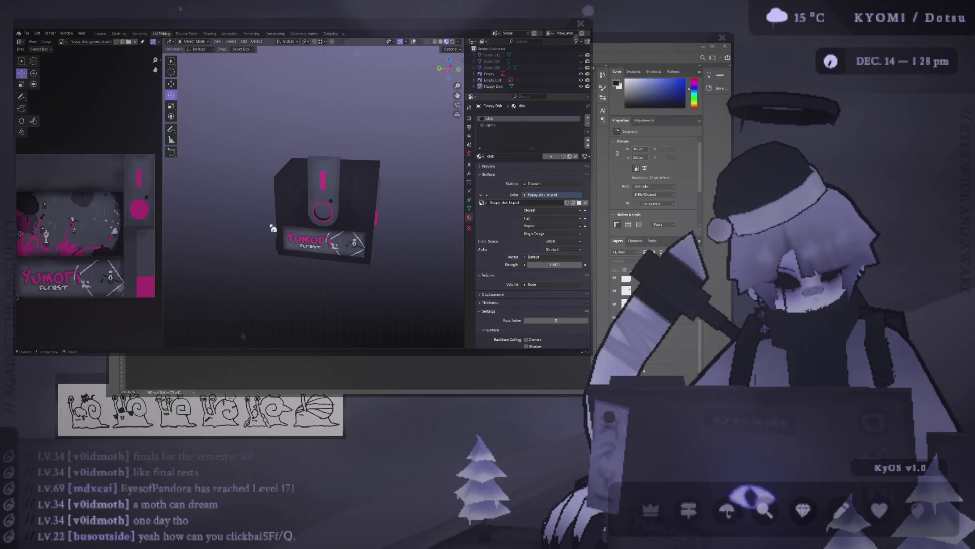
middle_click_drag(272, 228, 305, 223)
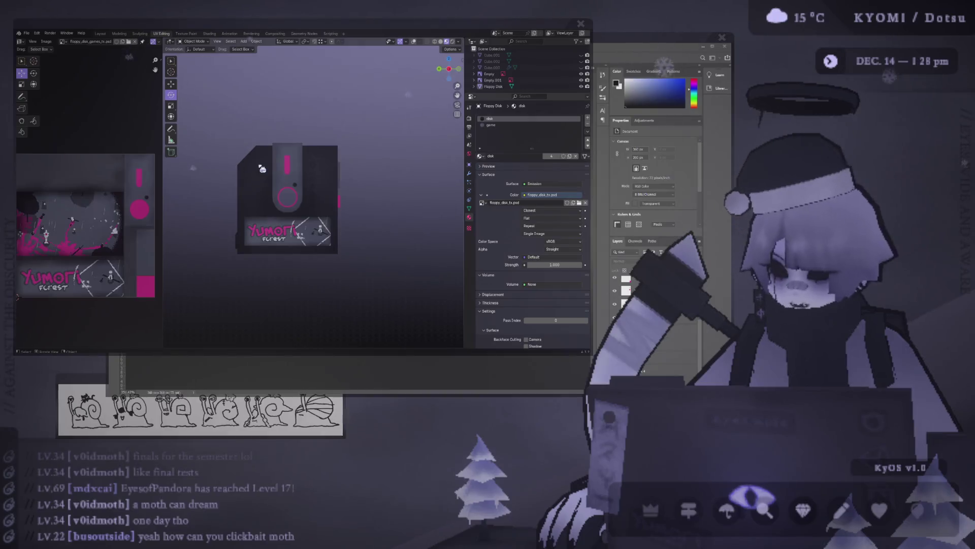
key("alt+Tab")
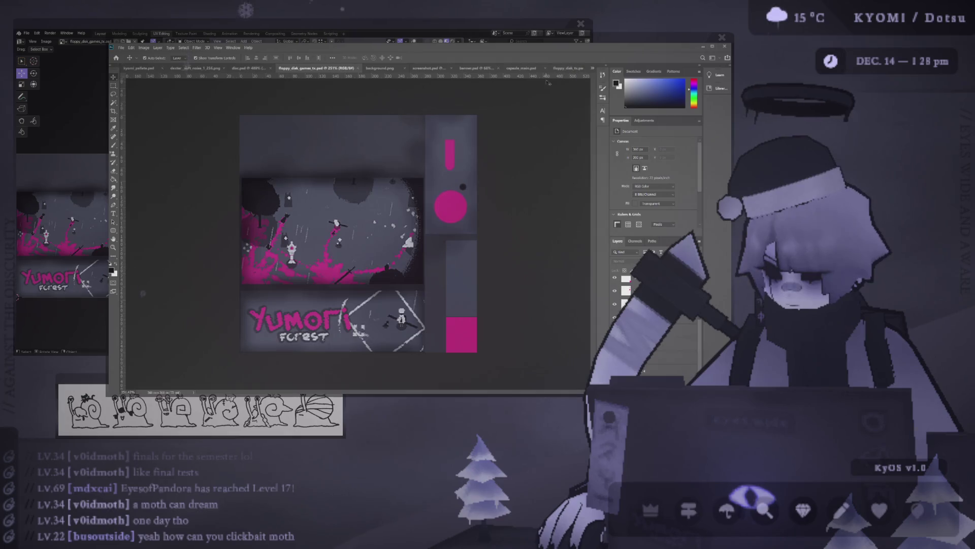
Step: Switch to banner.psd and toggle the Yumori forest text layer off and on
left_click(533, 68)
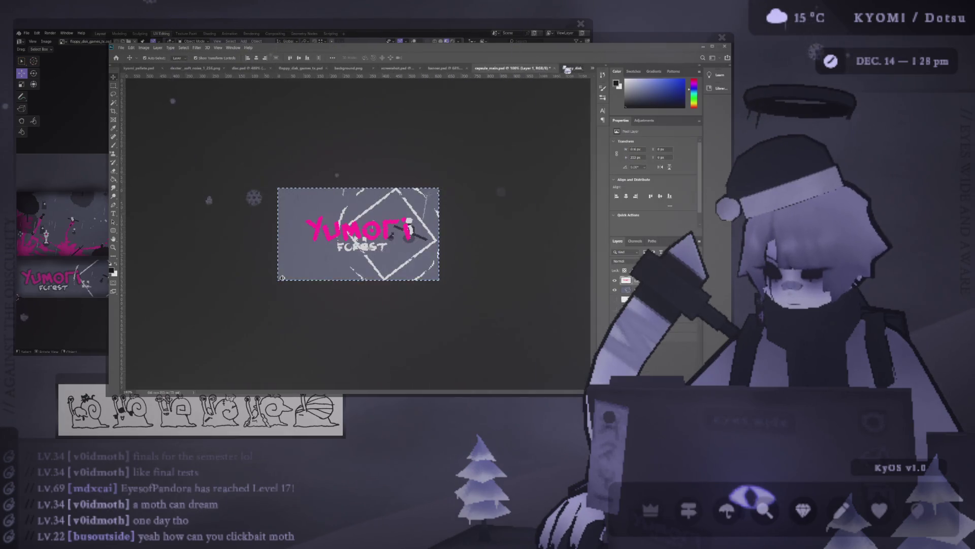
left_click(567, 69)
left_click(477, 69)
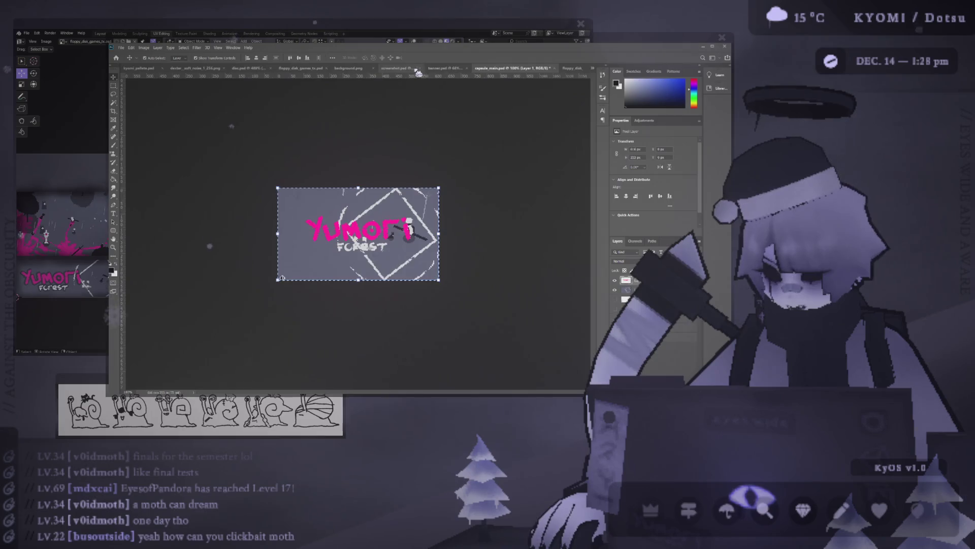
left_click(453, 69)
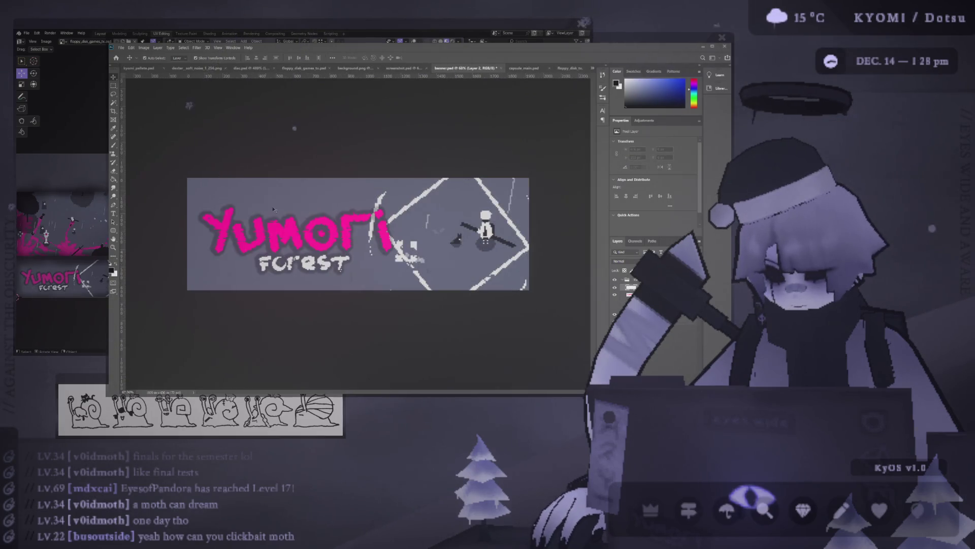
left_click(614, 295)
left_click(615, 295)
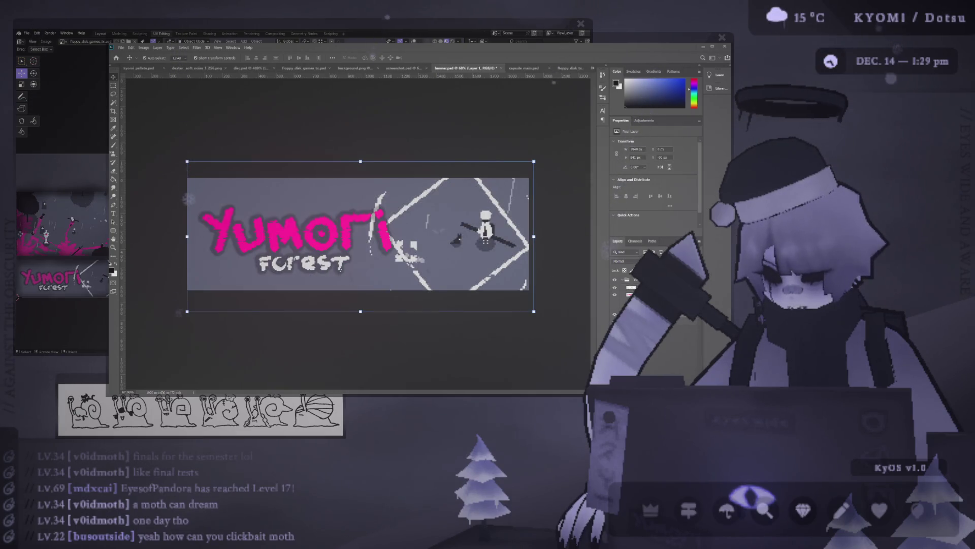
Step: Open the Yumori forest text layer's Layer Style, then go to the floppy disk texture document
left_click(630, 295)
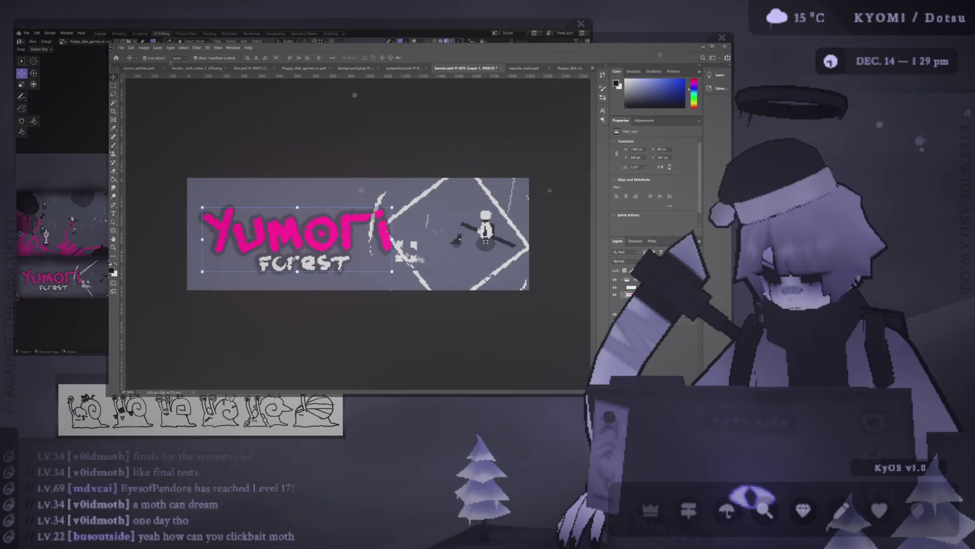
double_click(632, 287)
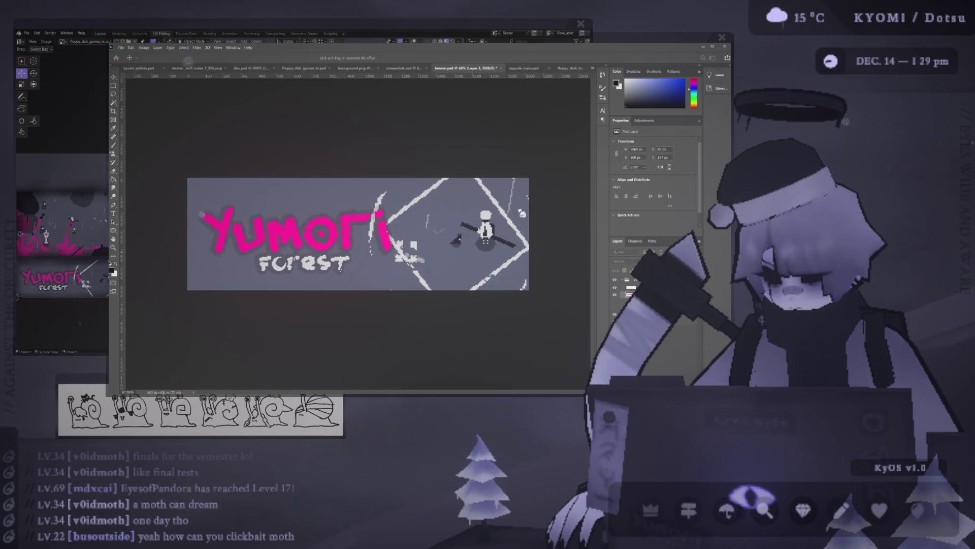
key("alt+Tab")
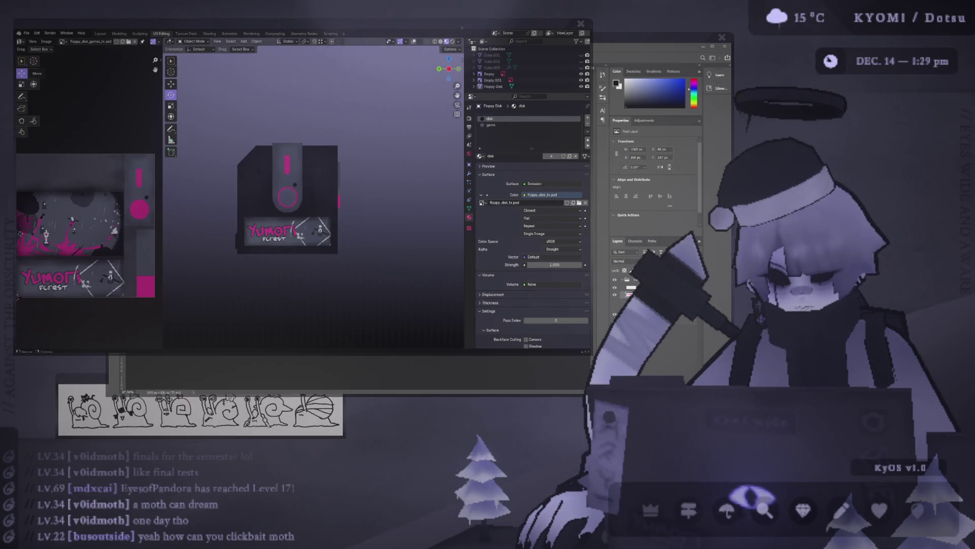
key("alt+Tab")
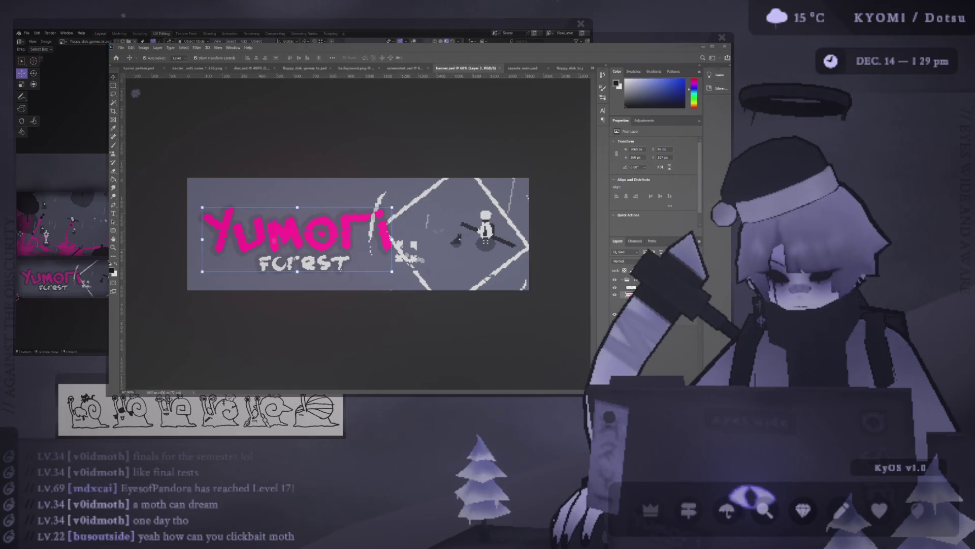
key("ctrl+shift+Tab")
key("ctrl+shift+Tab")
key("ctrl+shift+Tab")
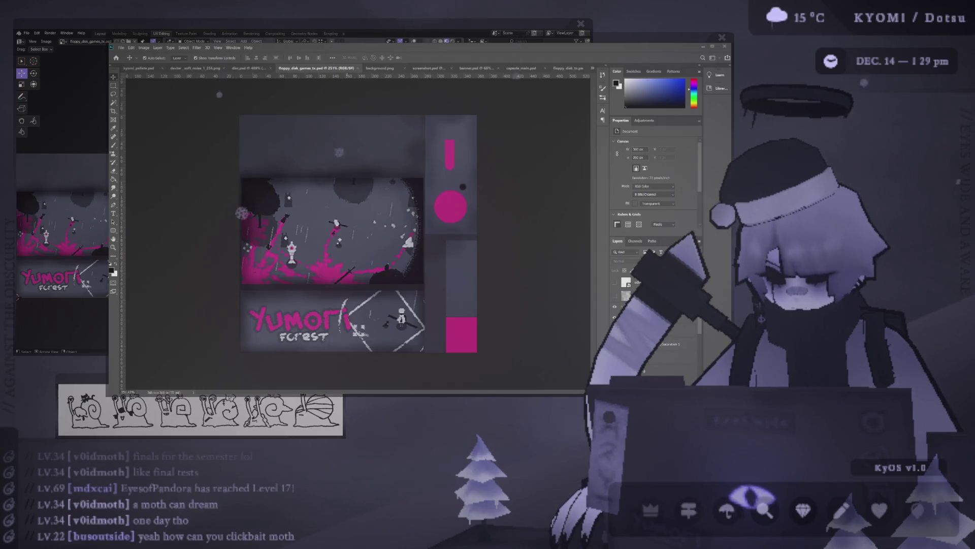
Step: Orbit the textured disk in Blender and turn on viewport overlays with the grid floor
key("alt+Tab")
mouse_move(284, 239)
middle_mouse_down()
mouse_move(196, 211)
mouse_move(357, 228)
mouse_move(239, 217)
mouse_move(344, 217)
middle_mouse_up()
scroll(325, 188, "up", 4)
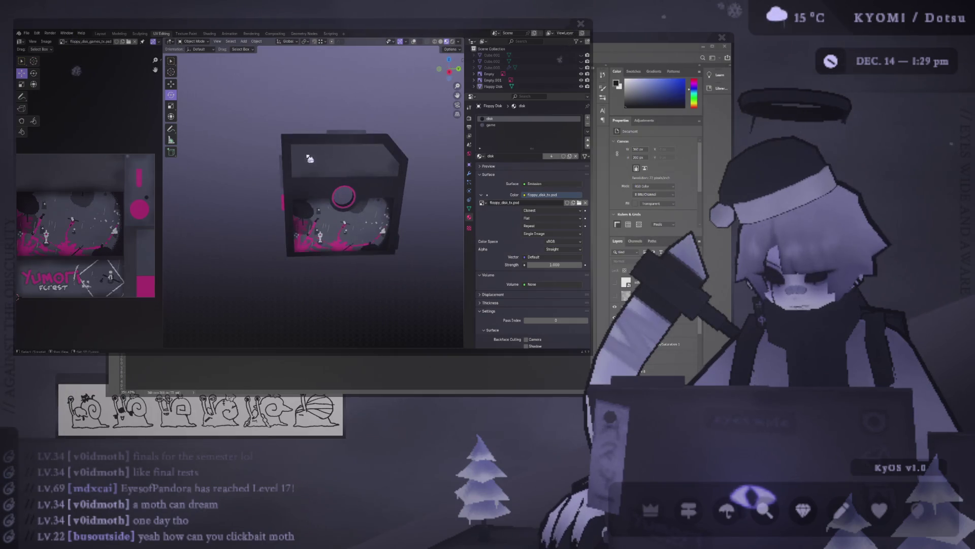
mouse_move(307, 156)
middle_mouse_down()
mouse_move(281, 168)
mouse_move(294, 174)
middle_mouse_up()
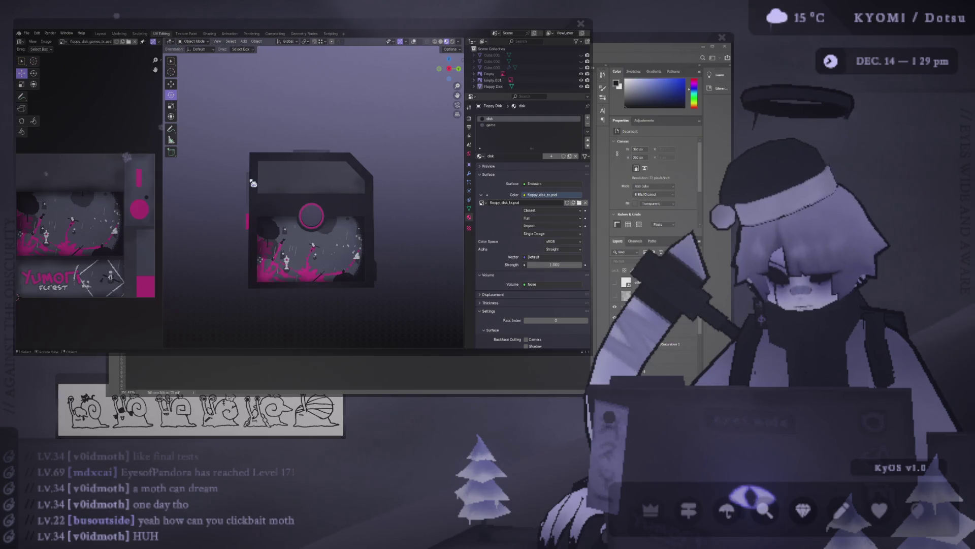
scroll(275, 182, "down", 4)
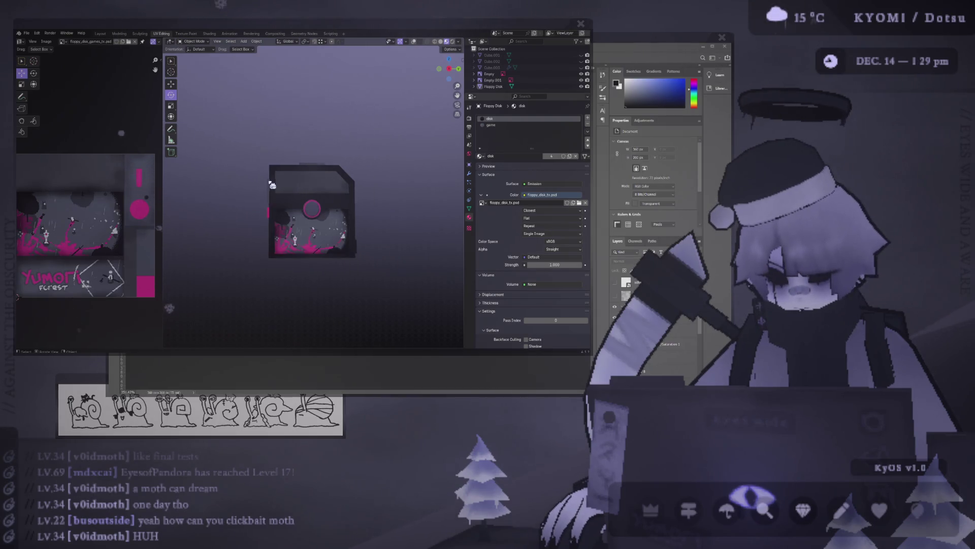
mouse_move(254, 190)
middle_mouse_down()
mouse_move(246, 198)
mouse_move(256, 197)
middle_mouse_up()
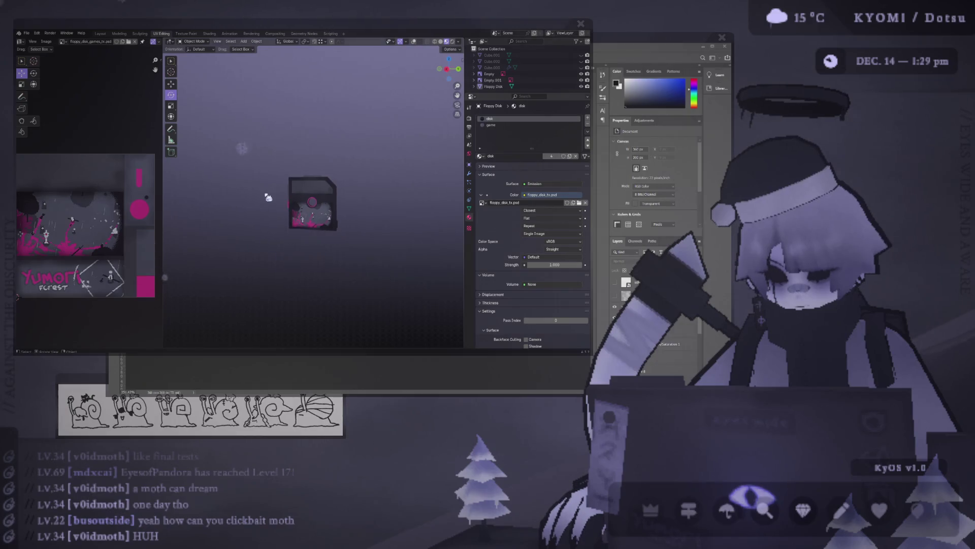
left_click(415, 41)
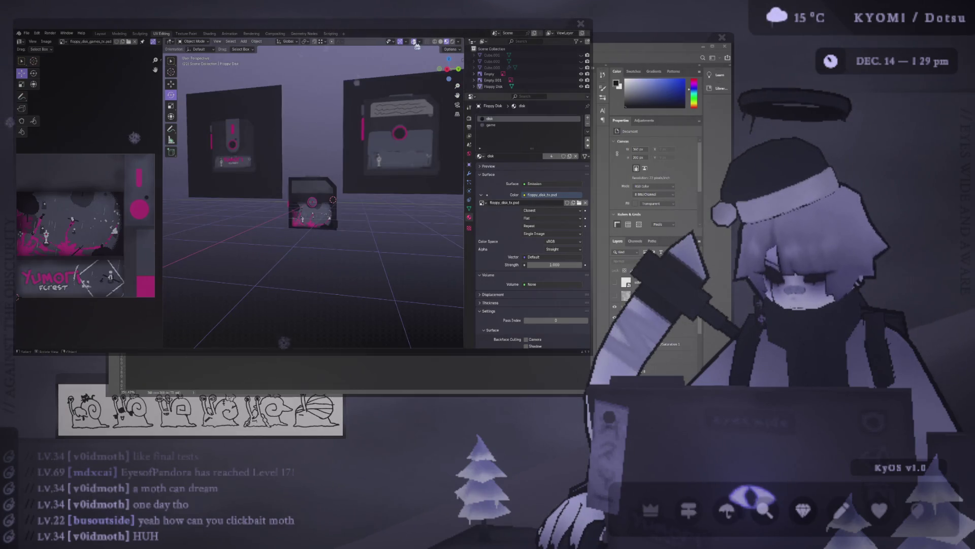
Step: On Layer 13, marquee-select the texture's empty top strip
key("alt+Tab")
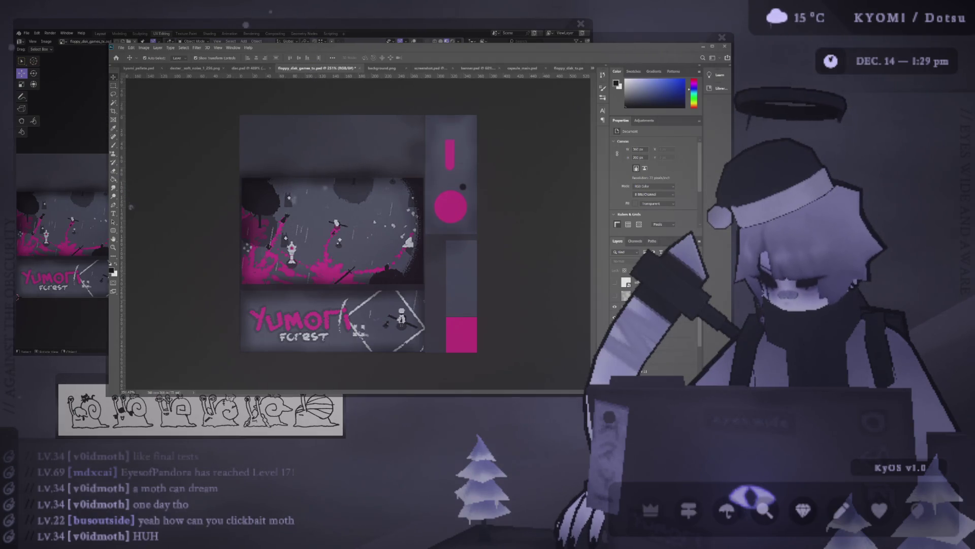
left_click(460, 264)
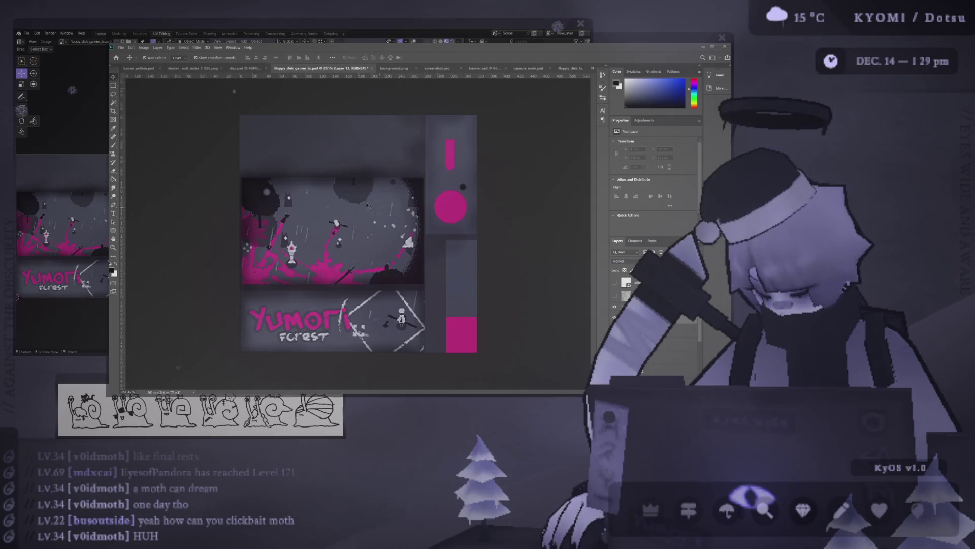
key("m")
mouse_move(239, 116)
left_mouse_down()
mouse_move(293, 173)
mouse_move(422, 173)
left_mouse_up()
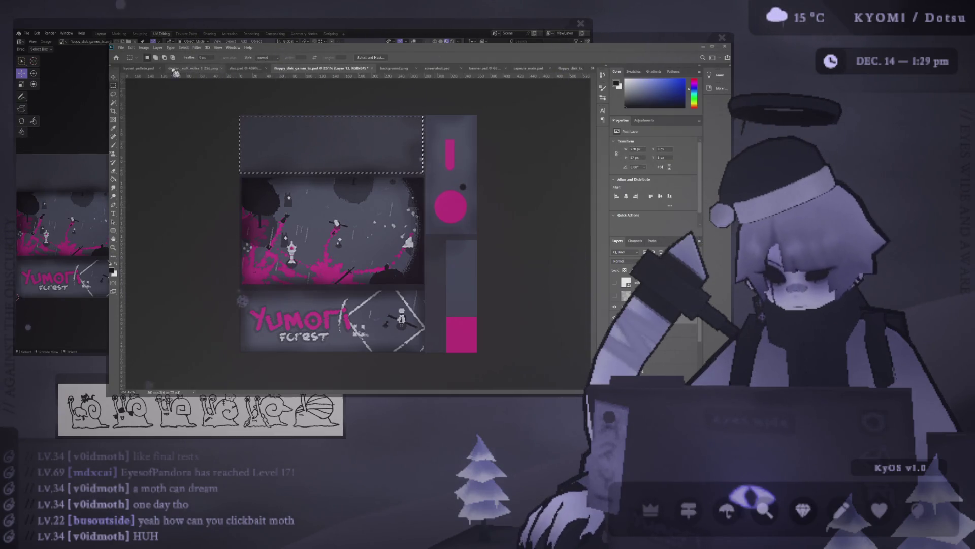
Step: Fill the selected top strip with light purple using the Paint Bucket
left_click(138, 67)
key("b")
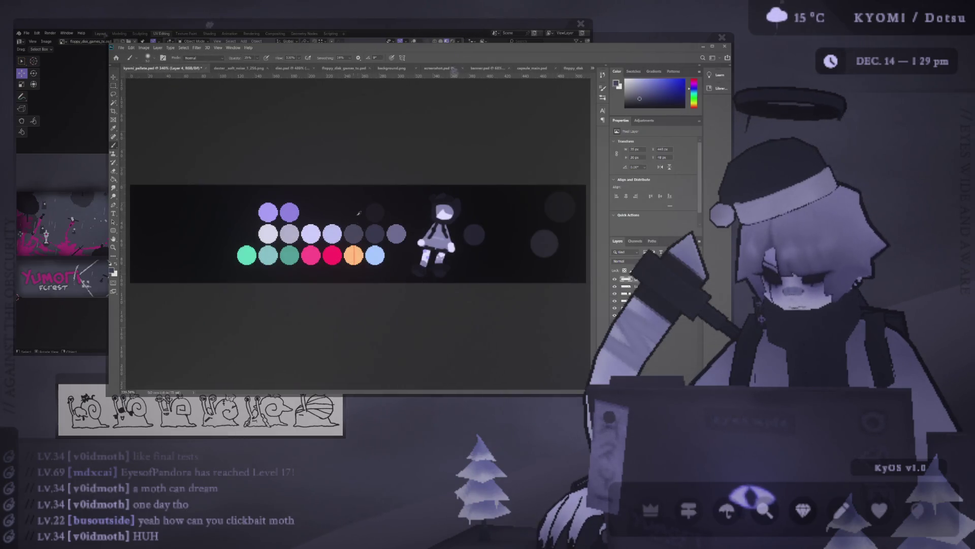
left_click(573, 67)
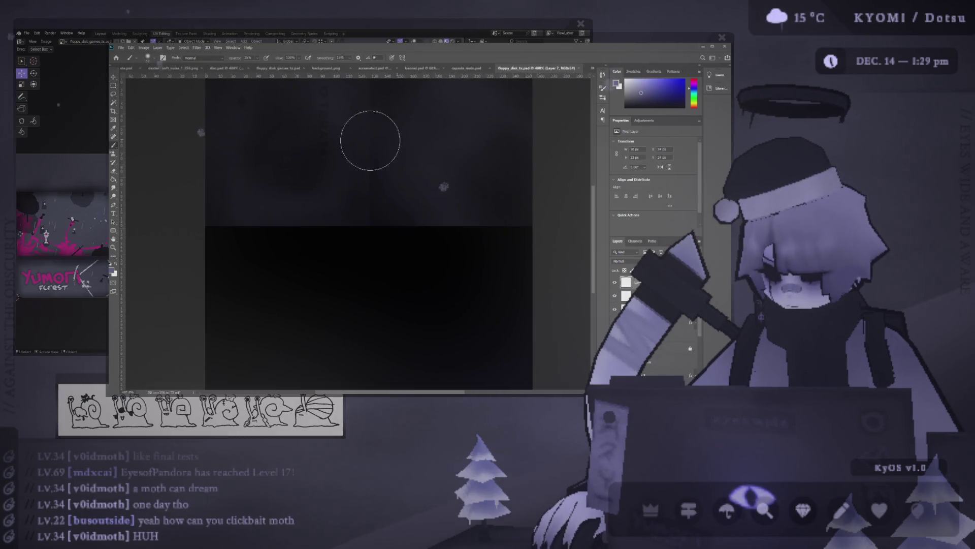
left_click(278, 67)
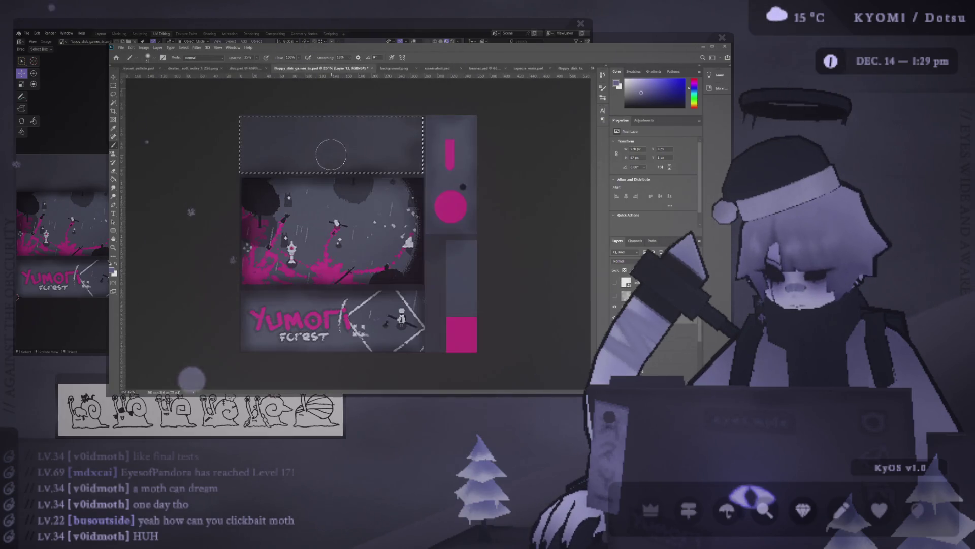
key("g")
left_click(331, 155)
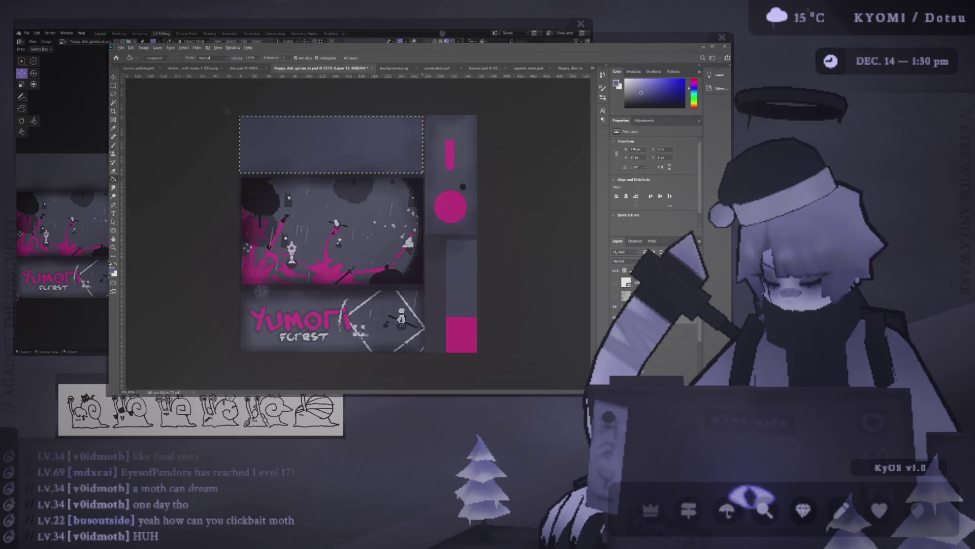
Step: Preview the new strip in Blender, then dab soft brush shading onto it
left_click(107, 236)
scroll(214, 219, "up", 10)
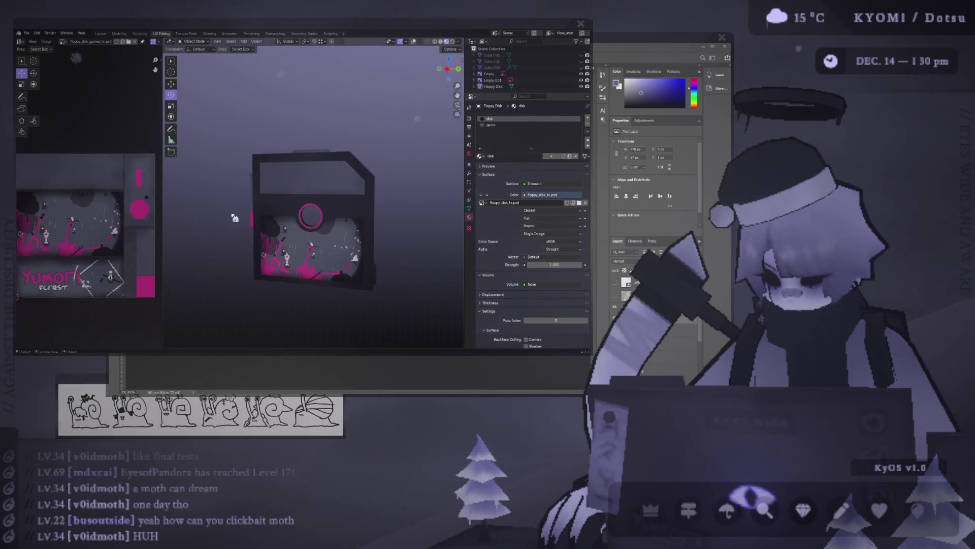
scroll(247, 216, "up", 5)
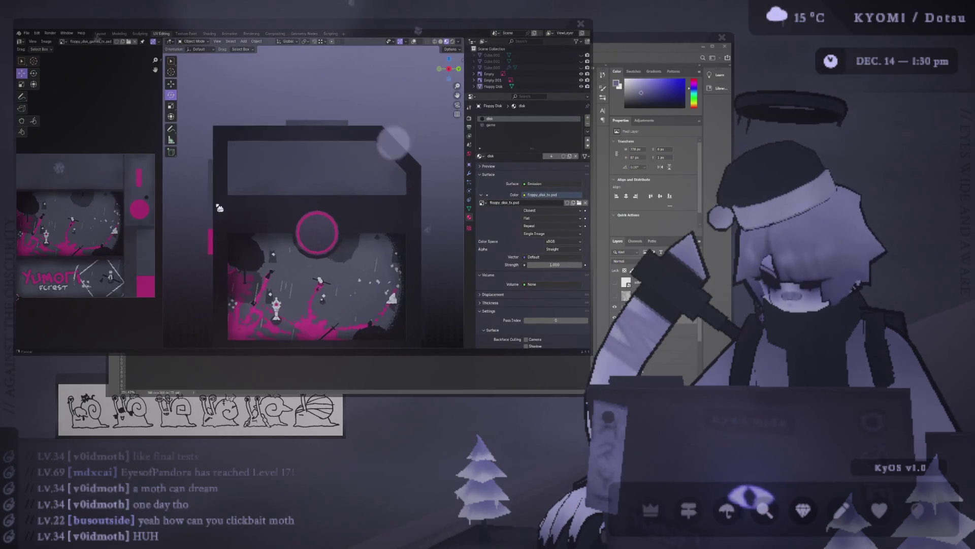
key("alt+Tab")
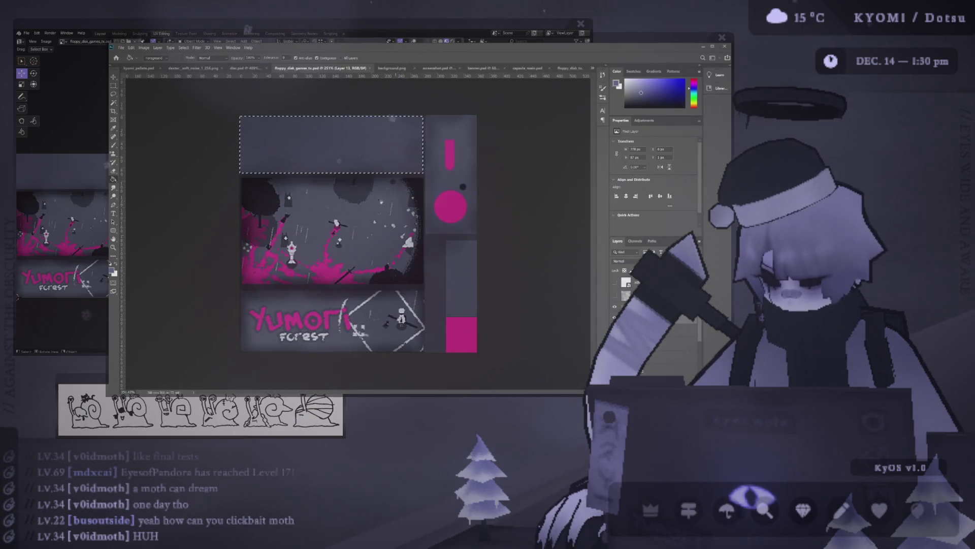
key("b")
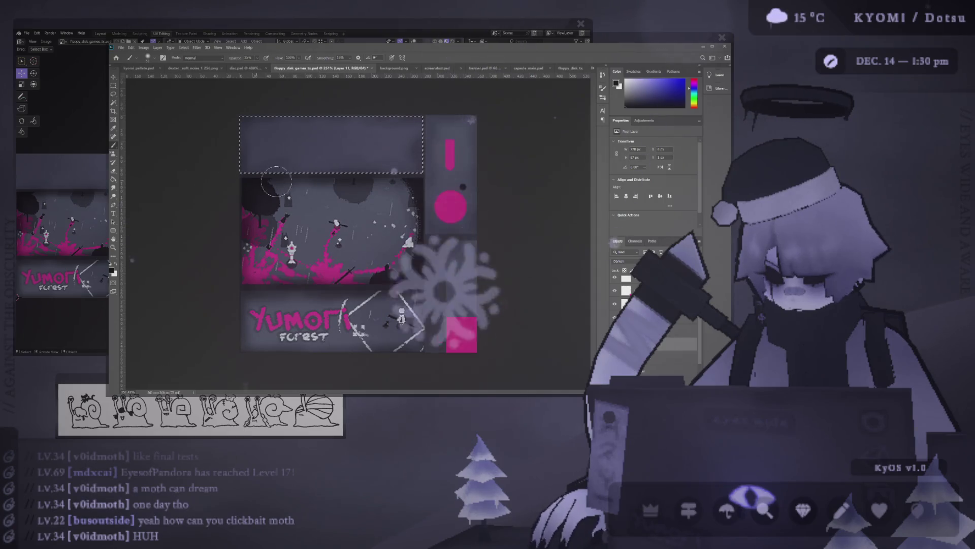
left_click(412, 185)
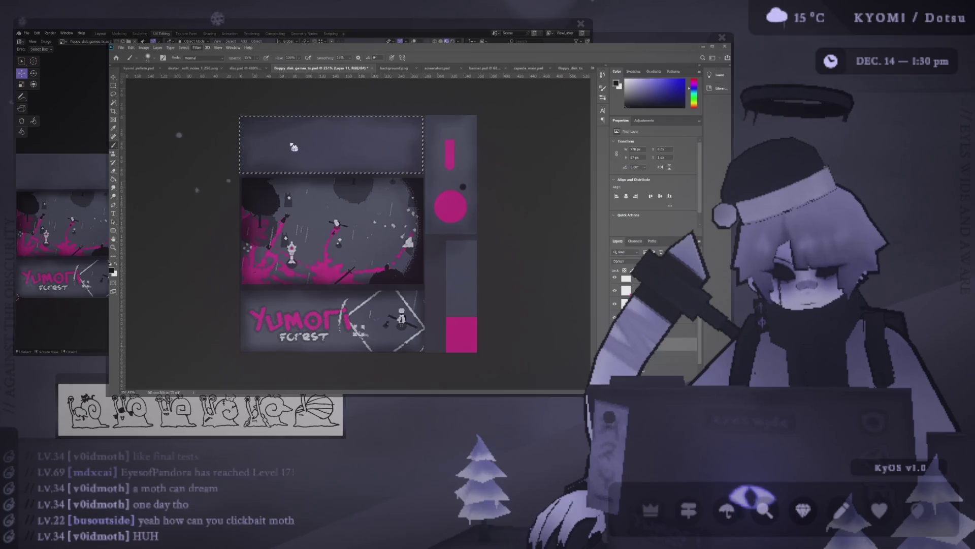
Step: Deselect, save the texture, and check the disk edge-on in Blender
key("space")
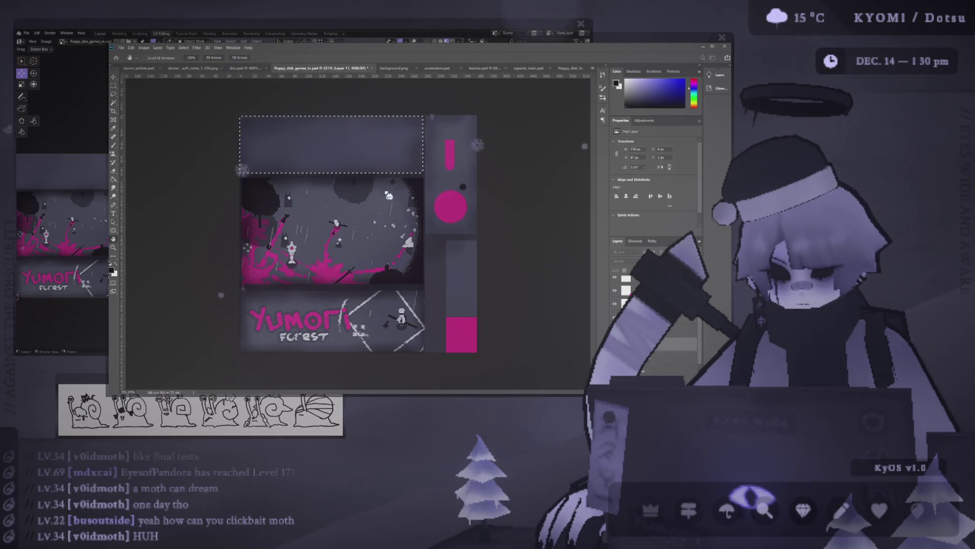
key("ctrl+d")
key("ctrl+s")
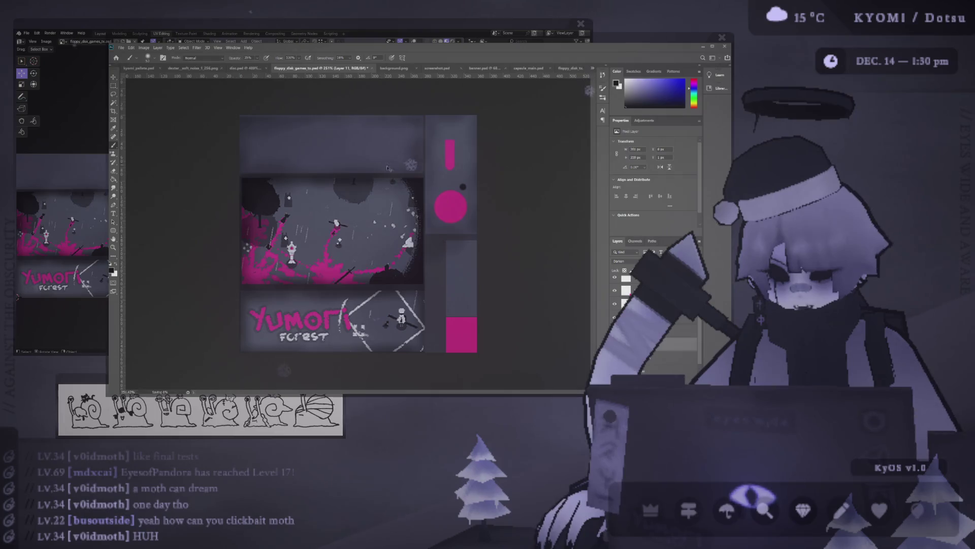
key("alt+Tab")
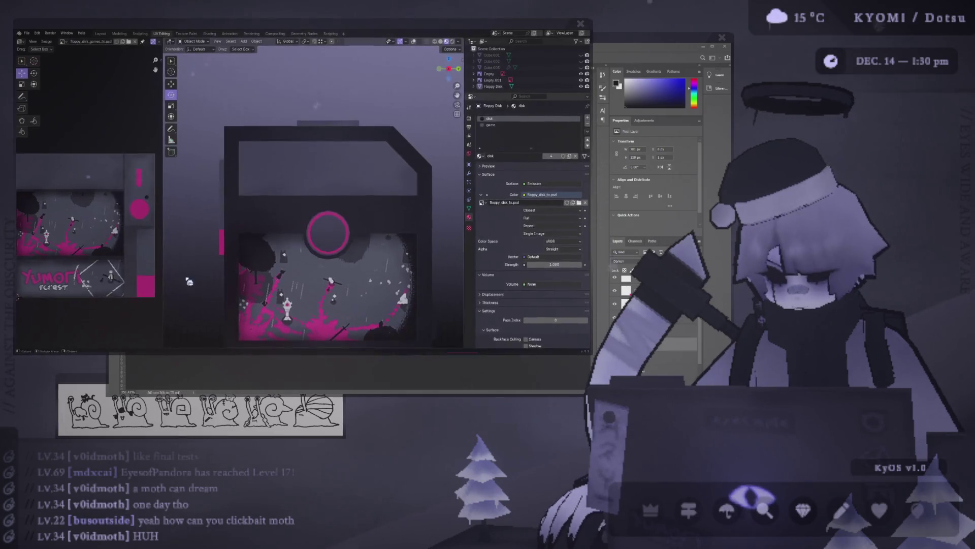
scroll(216, 224, "down", 3)
middle_click_drag(213, 224, 311, 240)
Step: Erase a spot on the top strip and recheck the disk's back in Blender
key("alt+Tab")
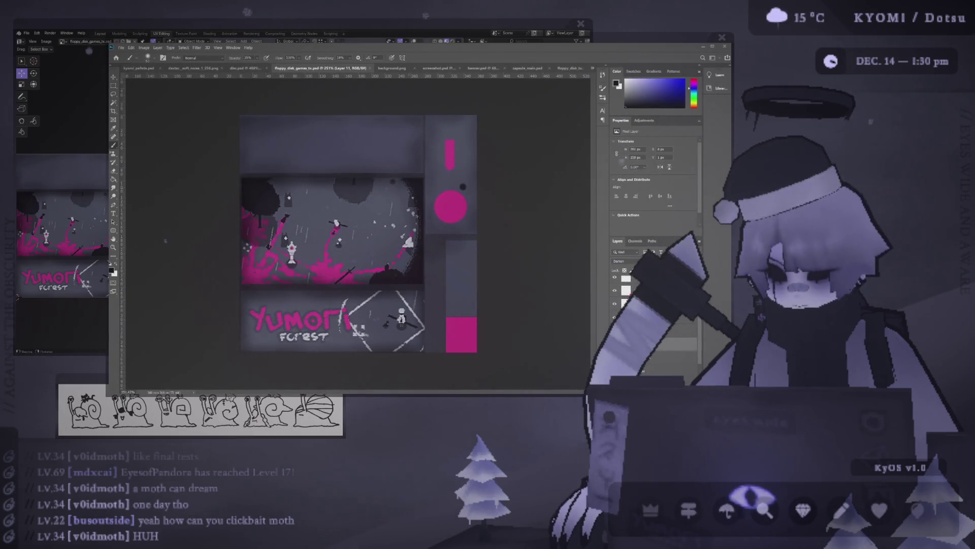
key("e")
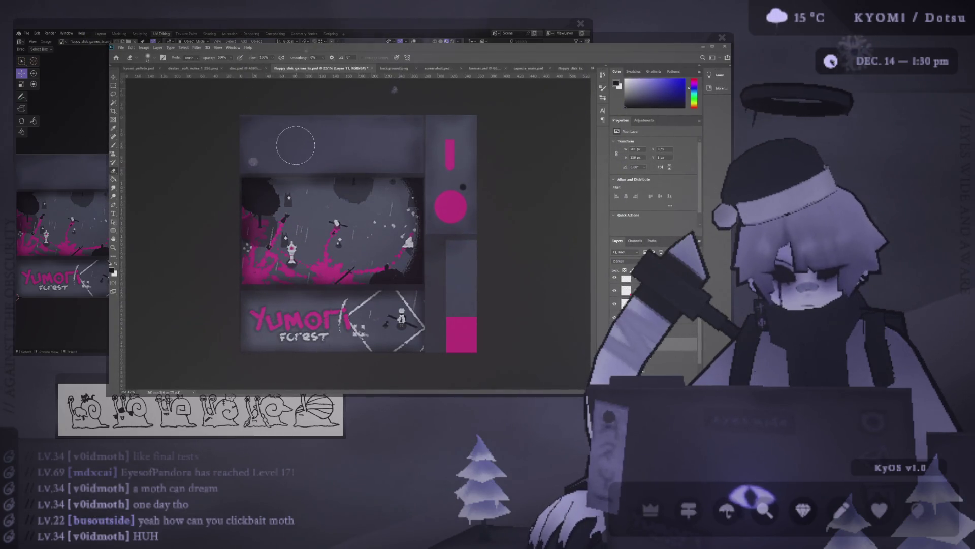
left_click(294, 146)
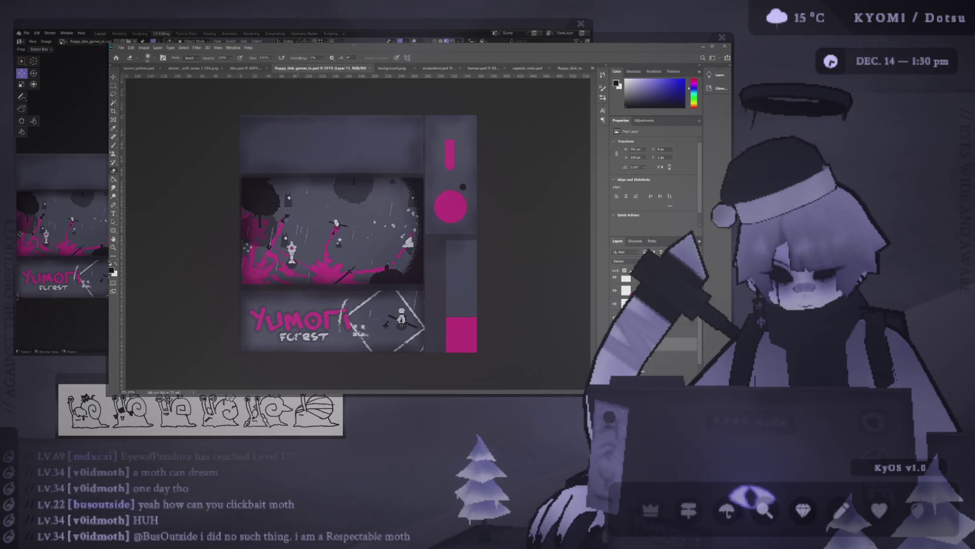
key("alt+Tab")
scroll(263, 206, "up", 5)
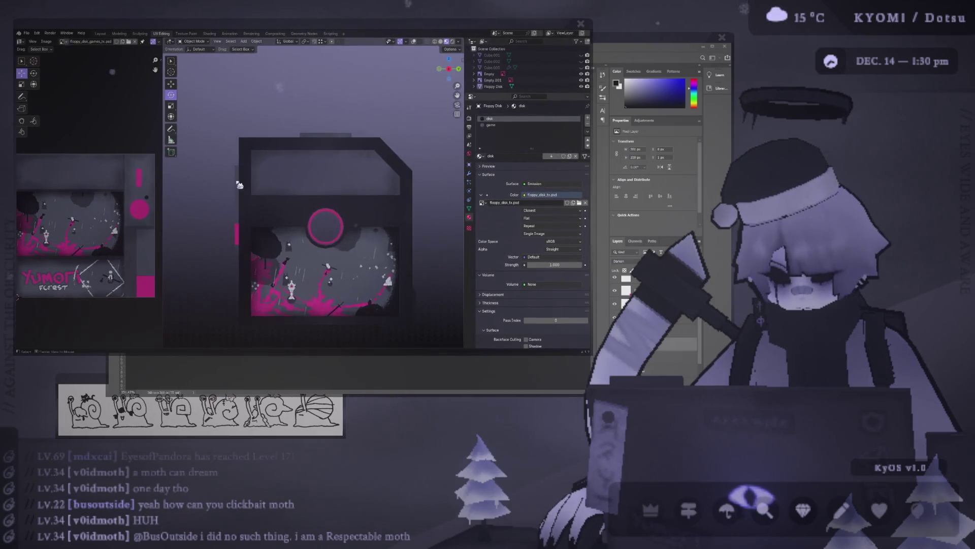
mouse_move(218, 200)
middle_mouse_down()
mouse_move(287, 223)
mouse_move(356, 217)
mouse_move(300, 187)
mouse_move(401, 216)
mouse_move(261, 227)
middle_mouse_up()
scroll(261, 227, "down", 5)
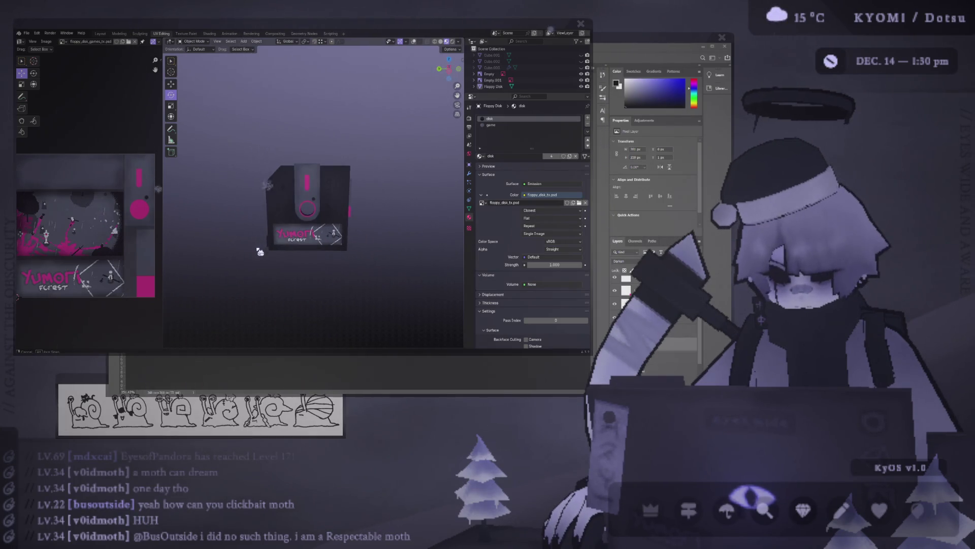
key("alt+Tab")
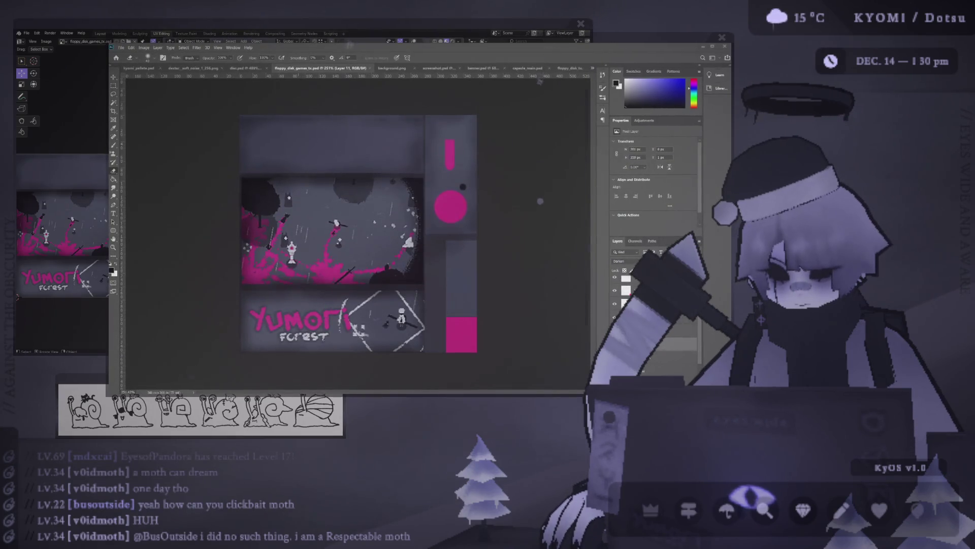
key("alt+Tab")
key("alt+Tab")
key("alt+Tab")
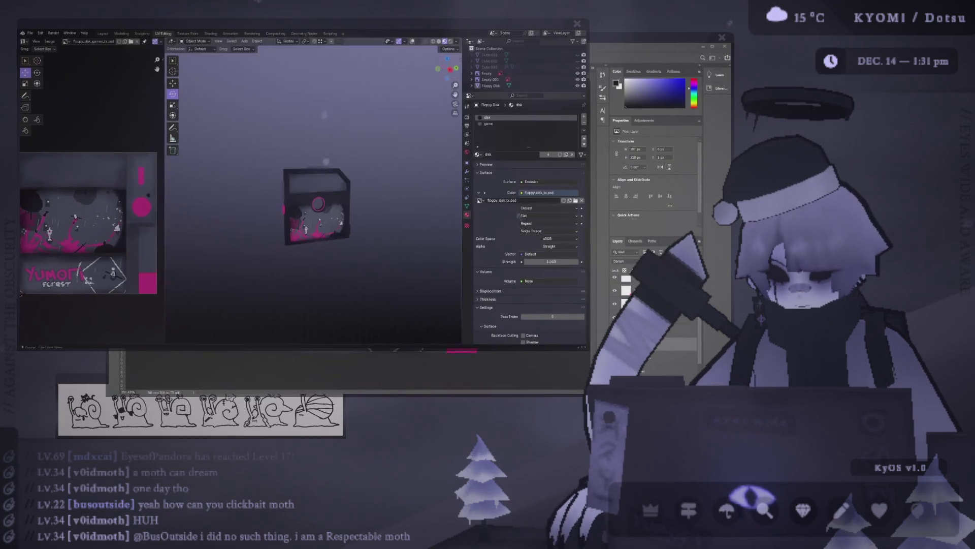
key("alt+Tab")
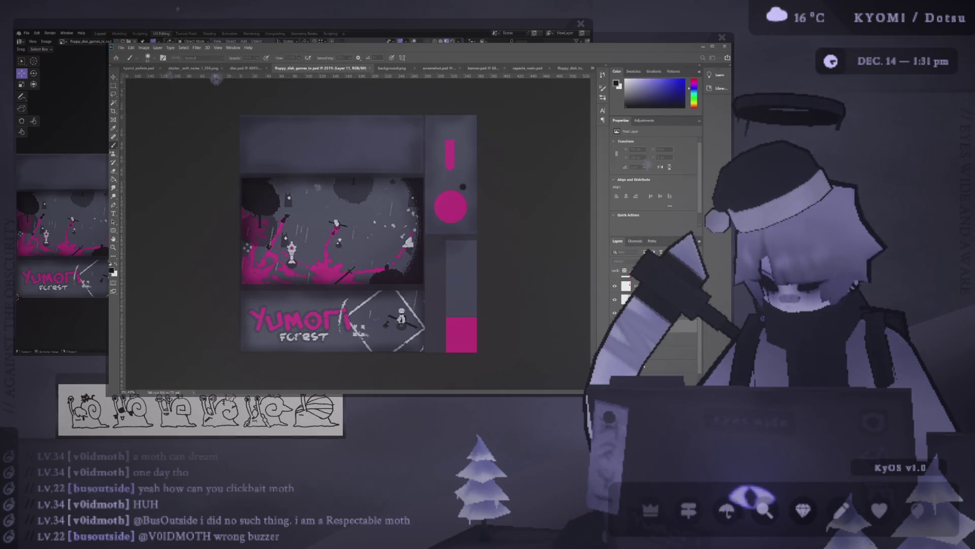
Step: Add a Lorem Ipsum placeholder text box on the top strip in the Kyotic pixel font
key("t")
left_click(300, 135)
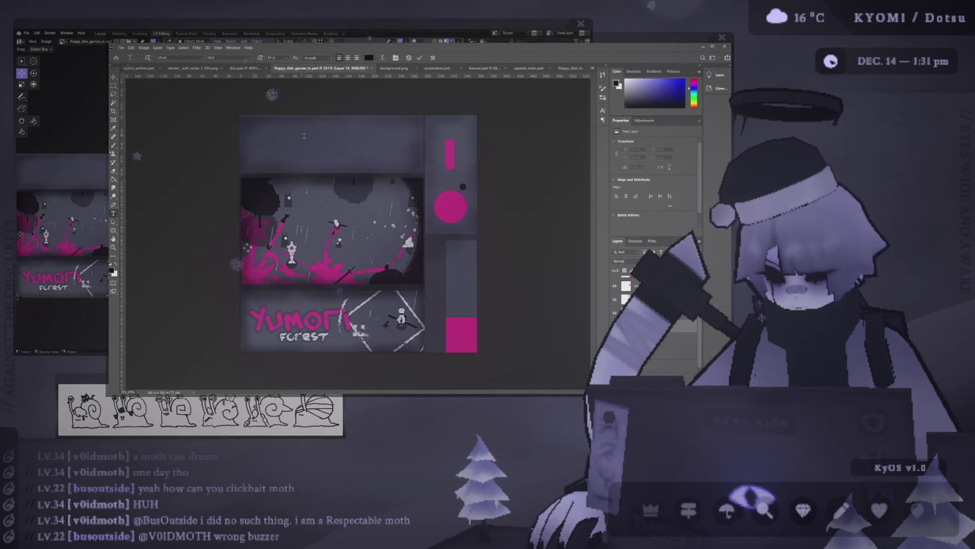
left_click(183, 58)
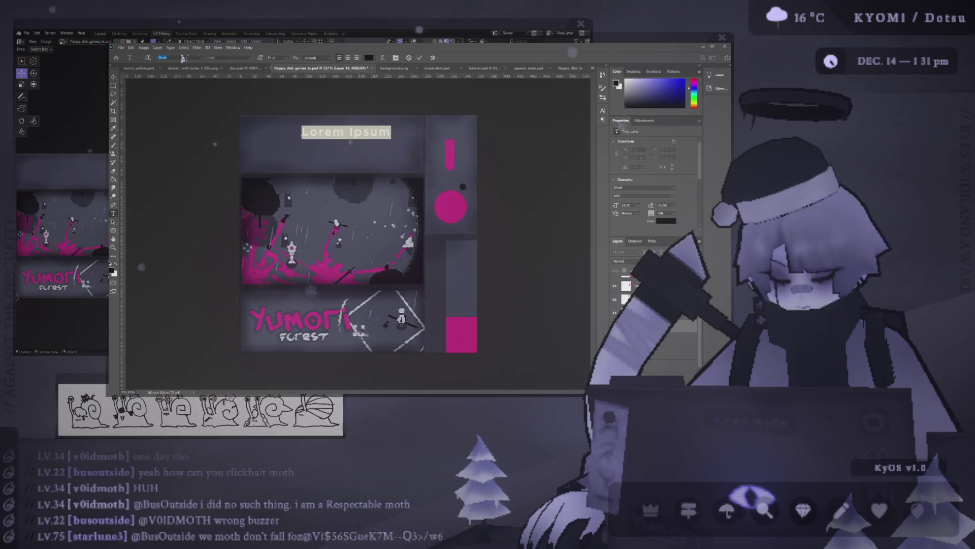
type("sm")
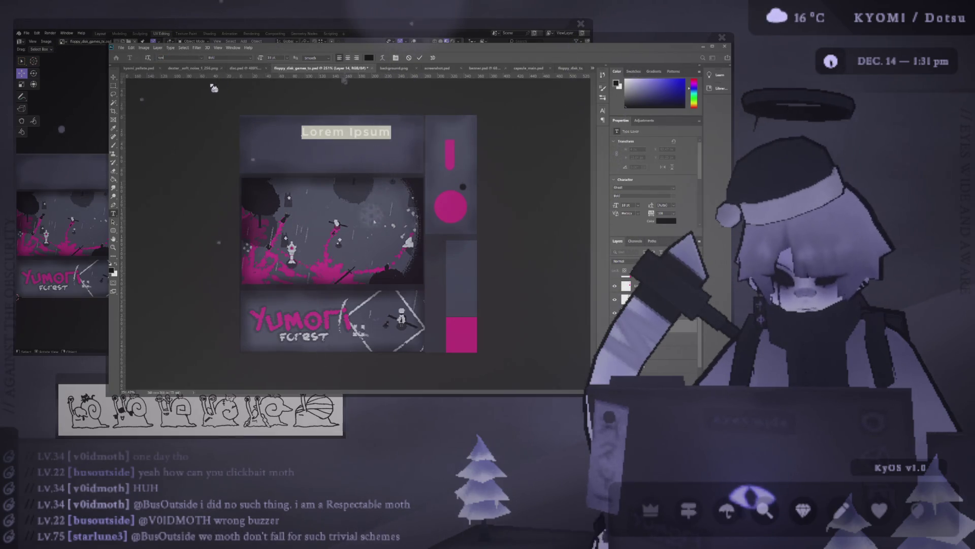
key("Return")
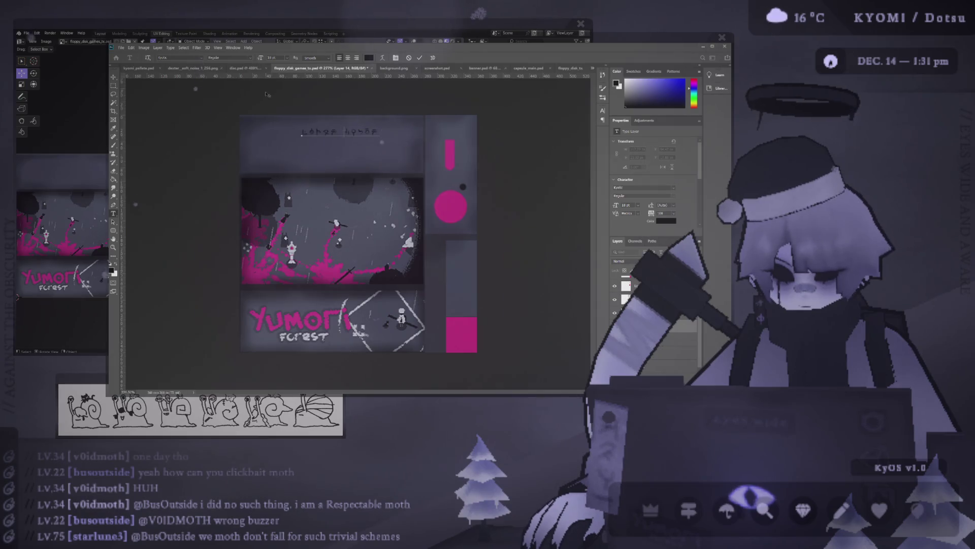
key("ctrl+plus")
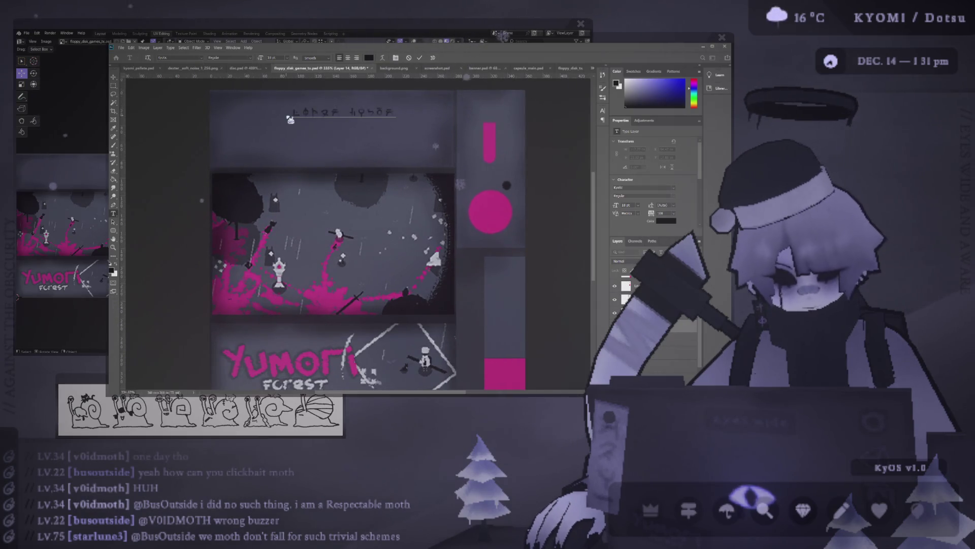
left_click(114, 77)
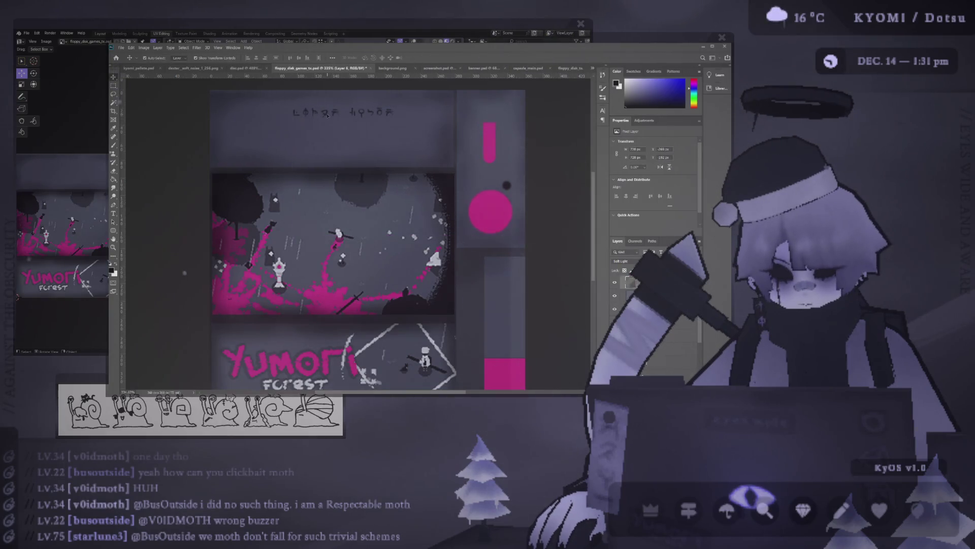
key("Delete")
key("ctrl+z")
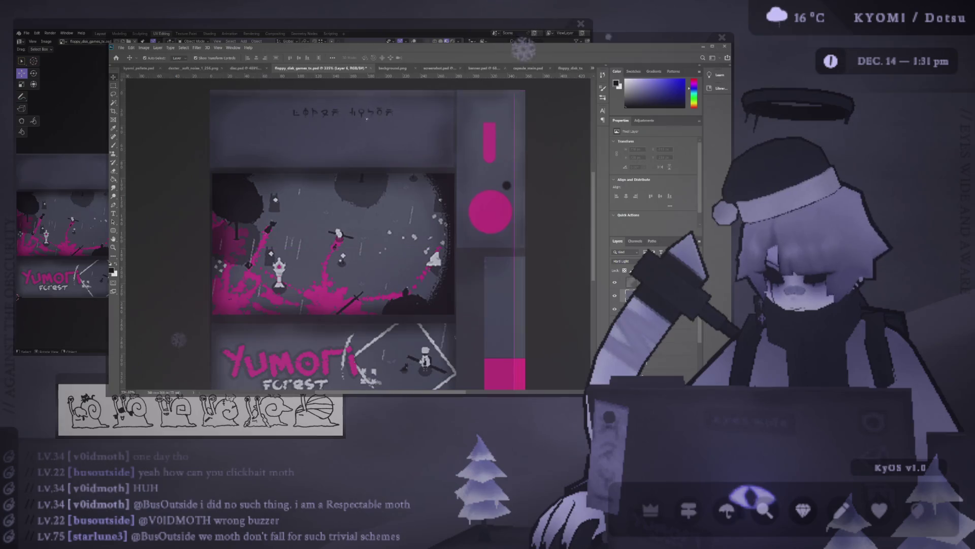
Step: Select the Lorem Ipsum text layer and move it slightly left and down
left_click(508, 134)
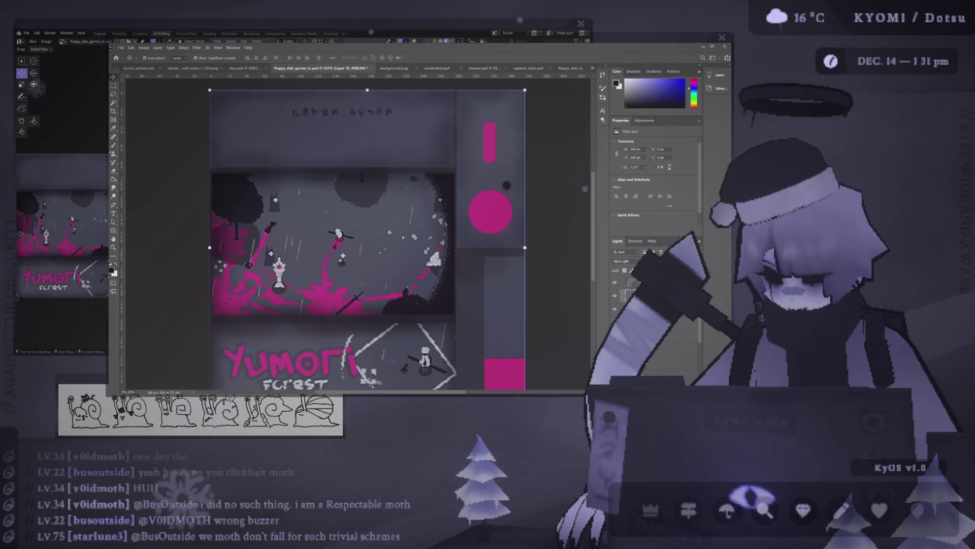
left_click(385, 116)
left_click(337, 125)
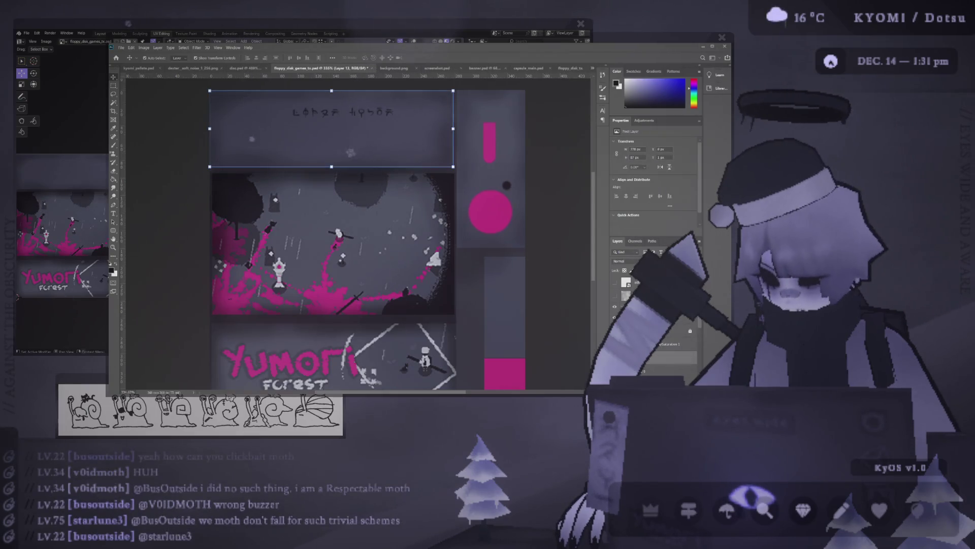
left_click(344, 112)
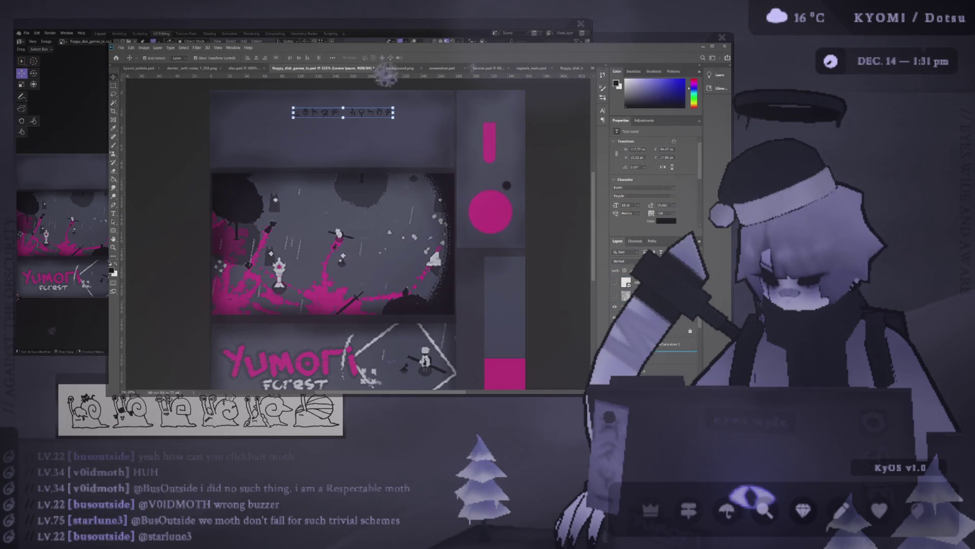
left_click_drag(403, 114, 375, 123)
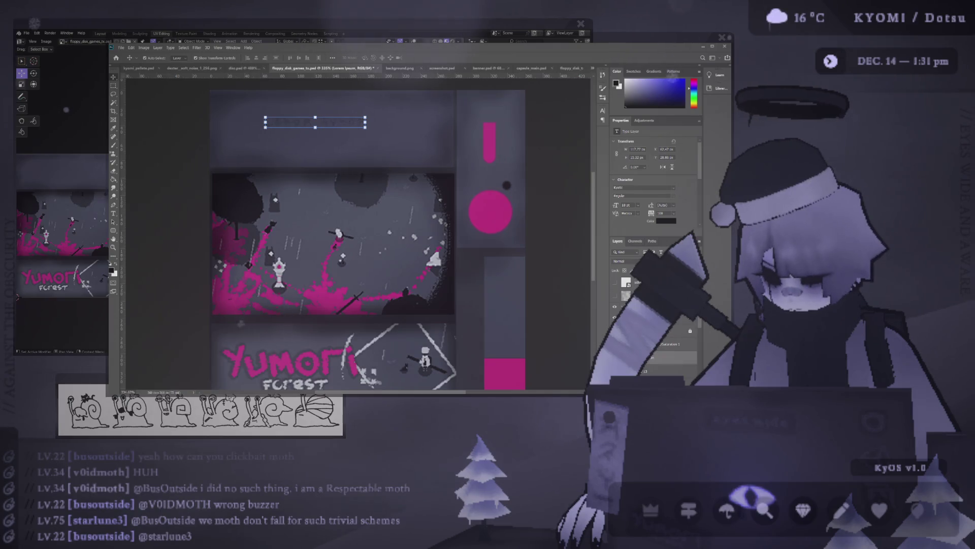
Step: Replace the placeholder with 'THAT STEP ON X VOTE CARD' and 'A X GLAX THEN A DAY ITIS FOREVER'
key("t")
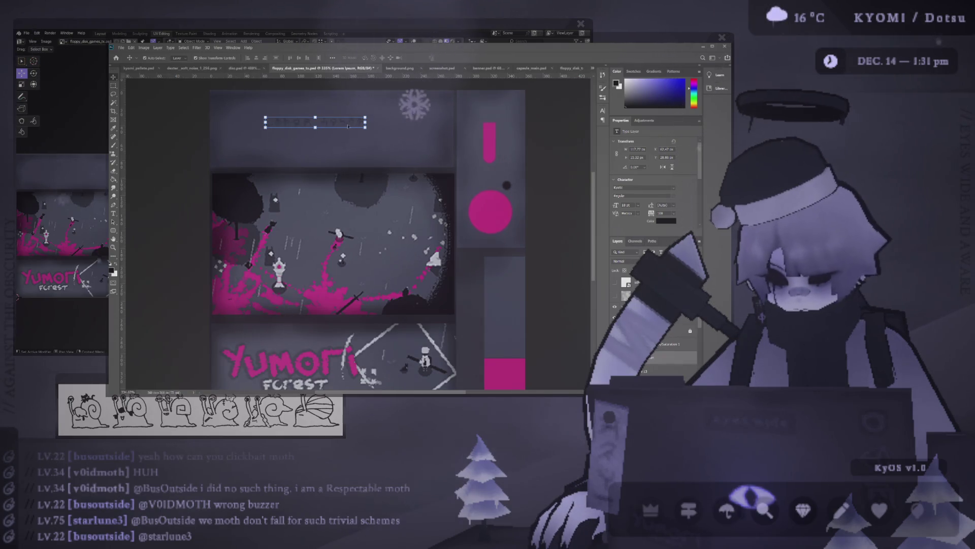
triple_click(334, 120)
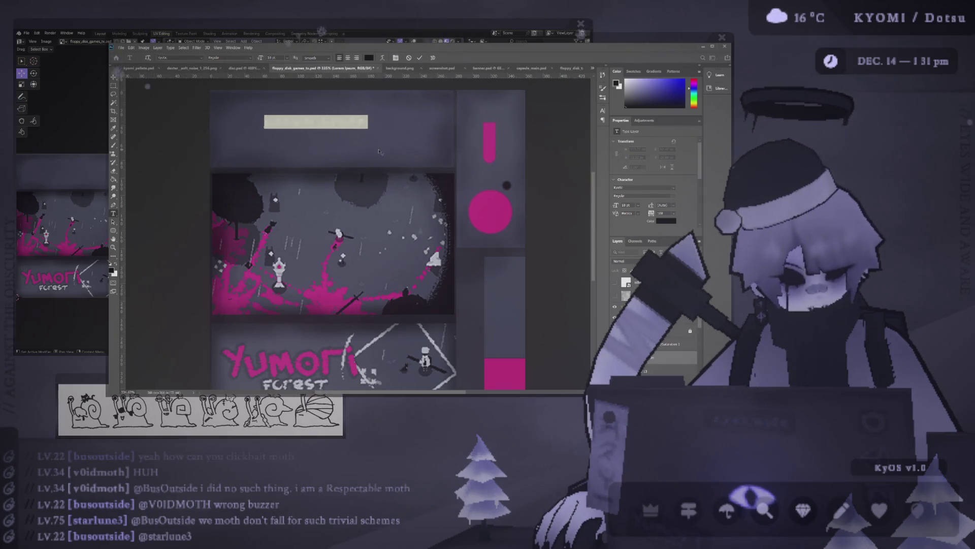
type("THAT STEP")
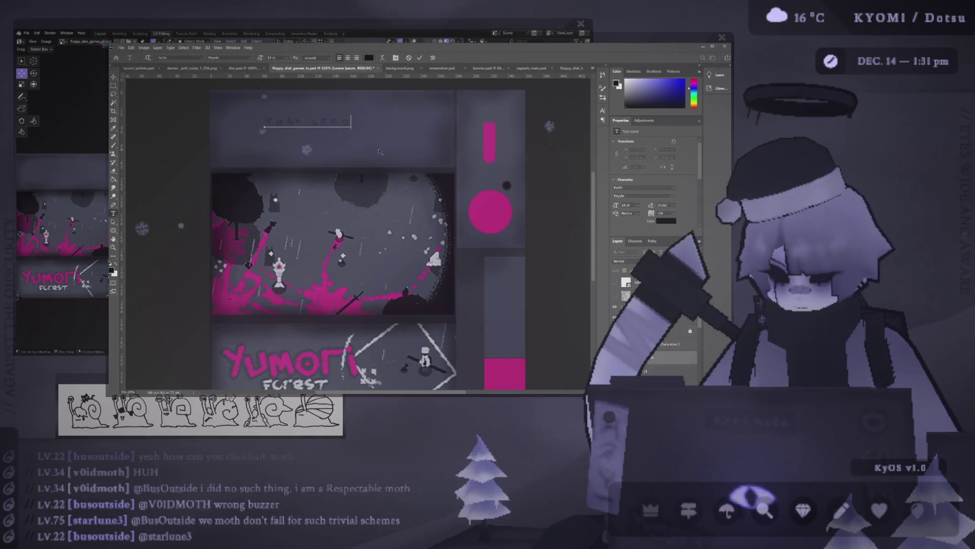
type(" ON X VOTE CARD")
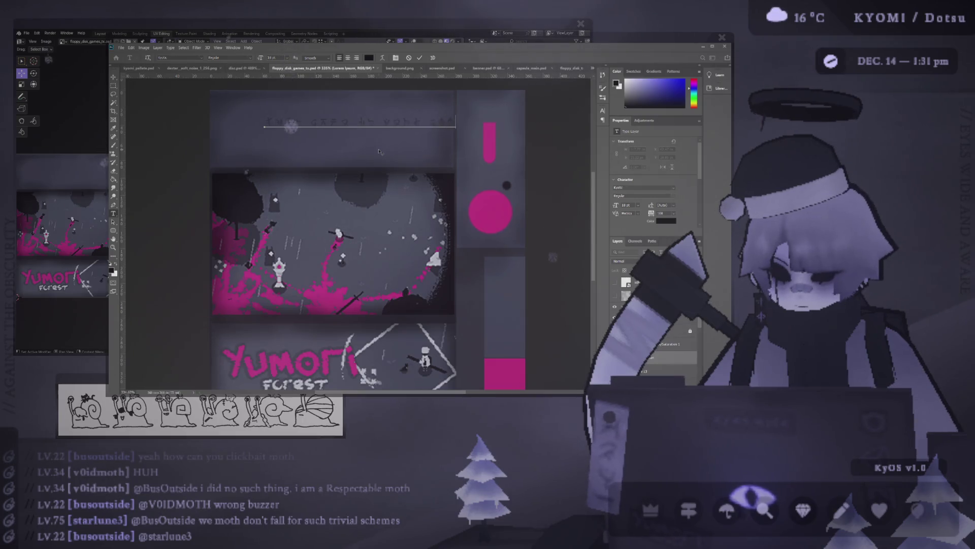
key("Return")
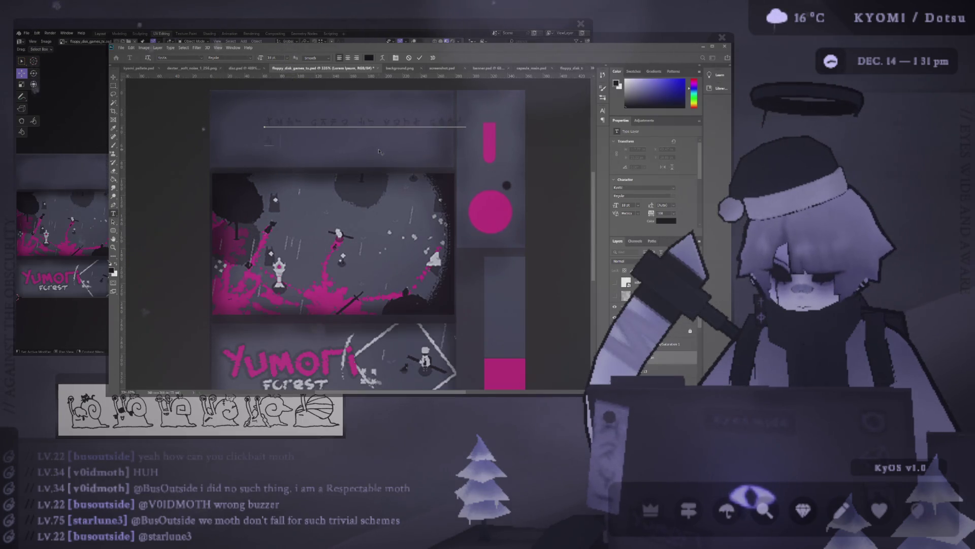
type("A X")
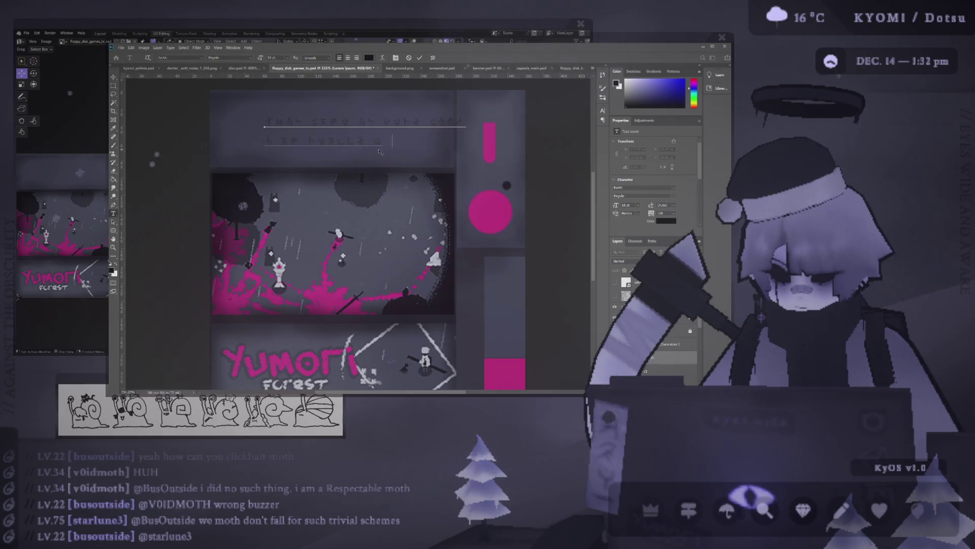
type(" GLAX THEN A")
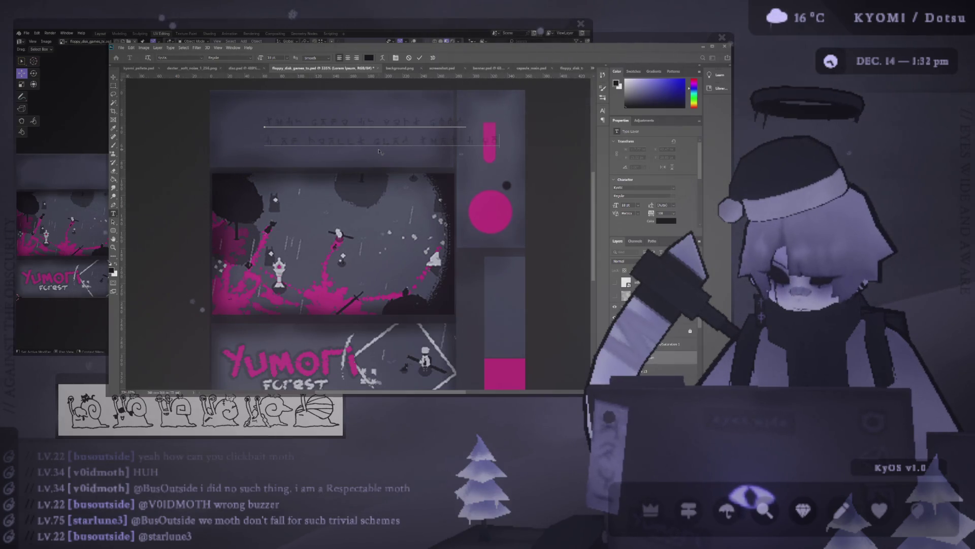
type(" DAY")
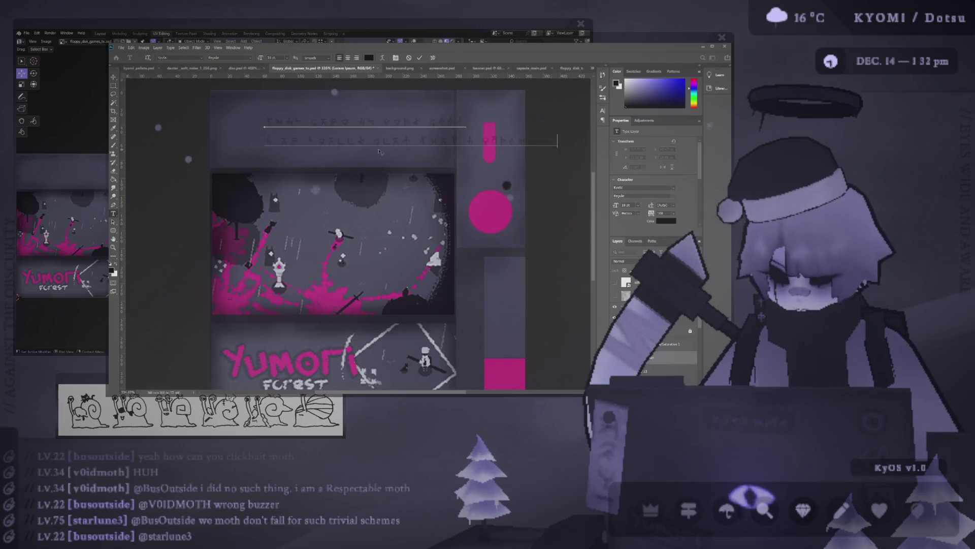
type(" ITIS FOREVER")
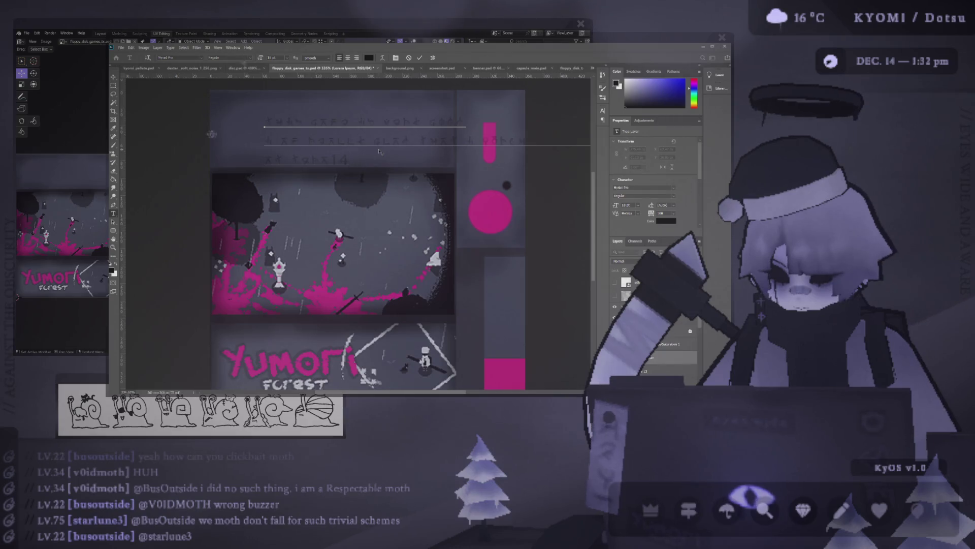
Step: End the blurb with '.com', switch that ending to the 'volk' font, and commit
key("BackSpace")
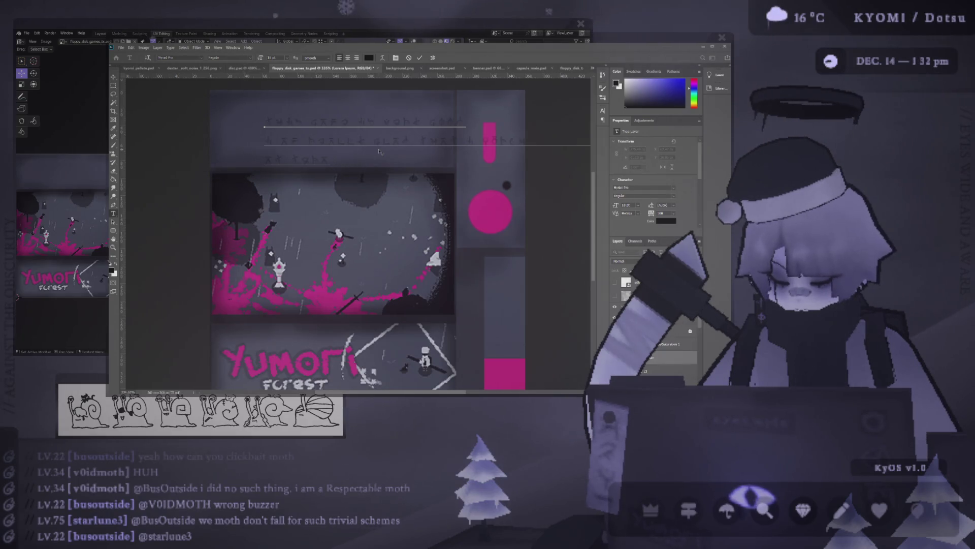
type("14.com")
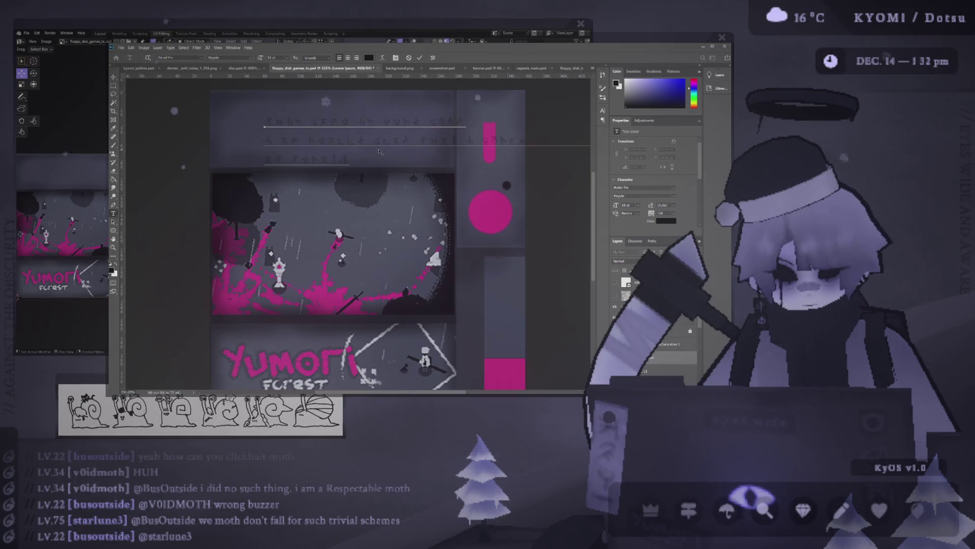
type(".com")
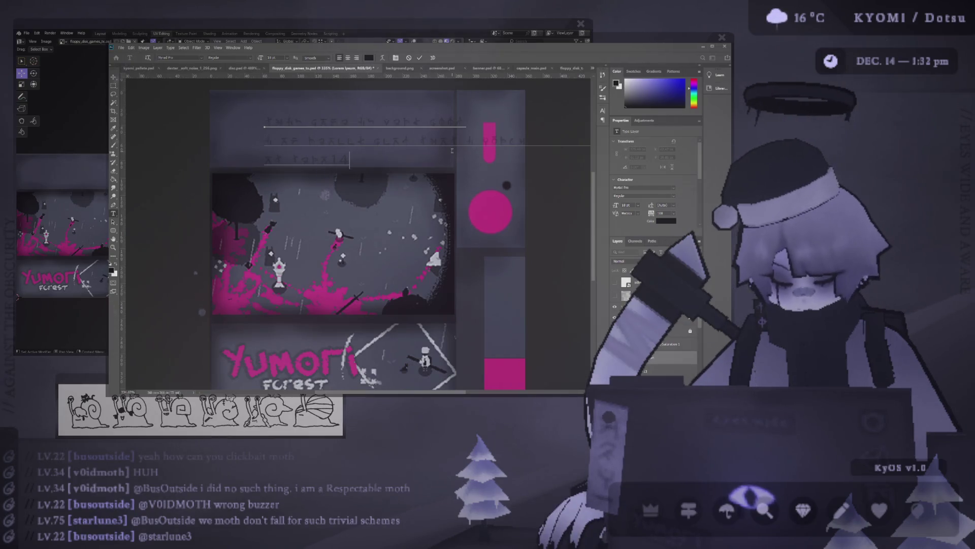
key("shift+Left")
key("shift+Left")
key("shift+Left")
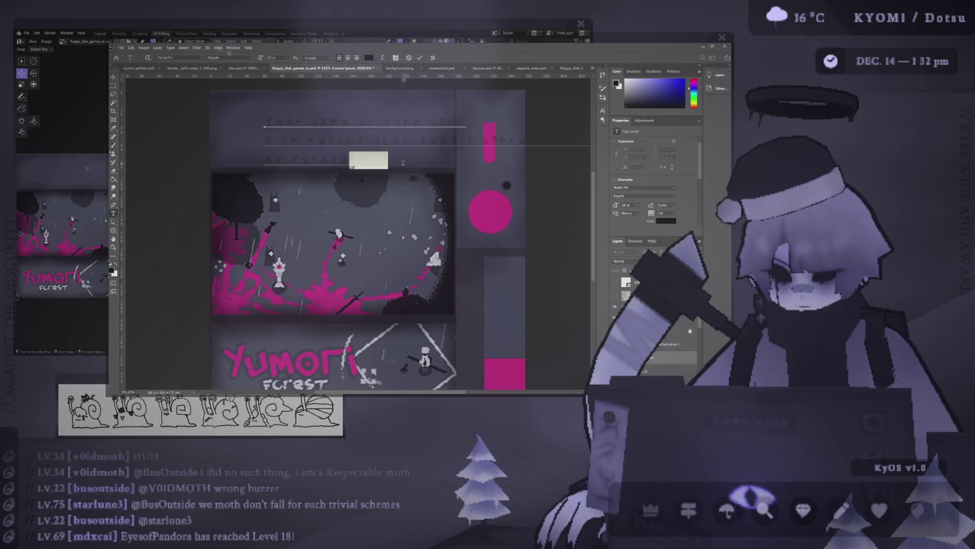
left_click(192, 57)
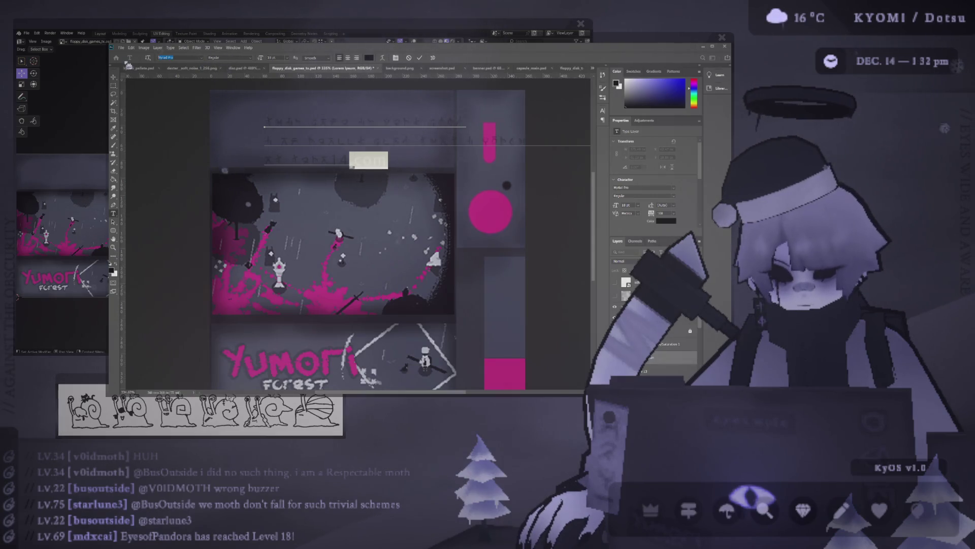
type("volk")
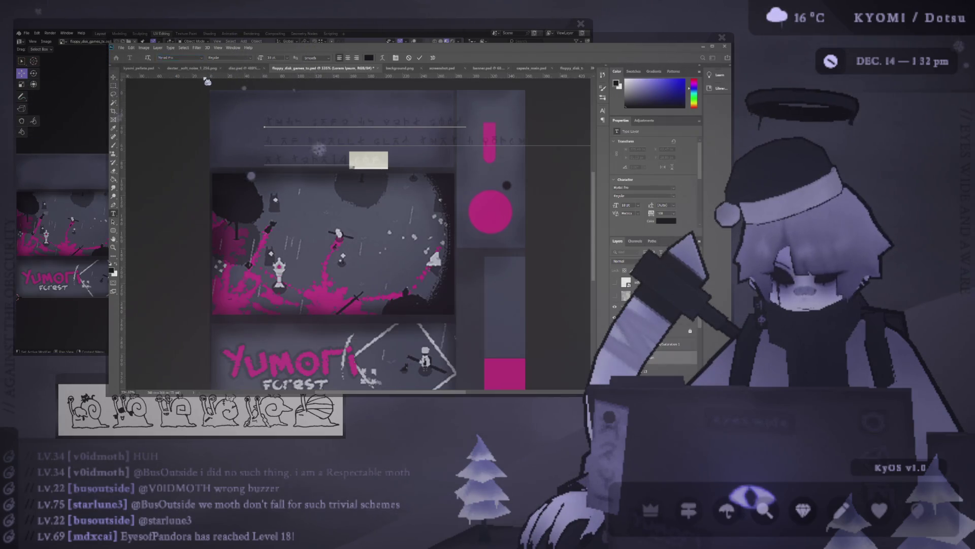
key("ctrl+Return")
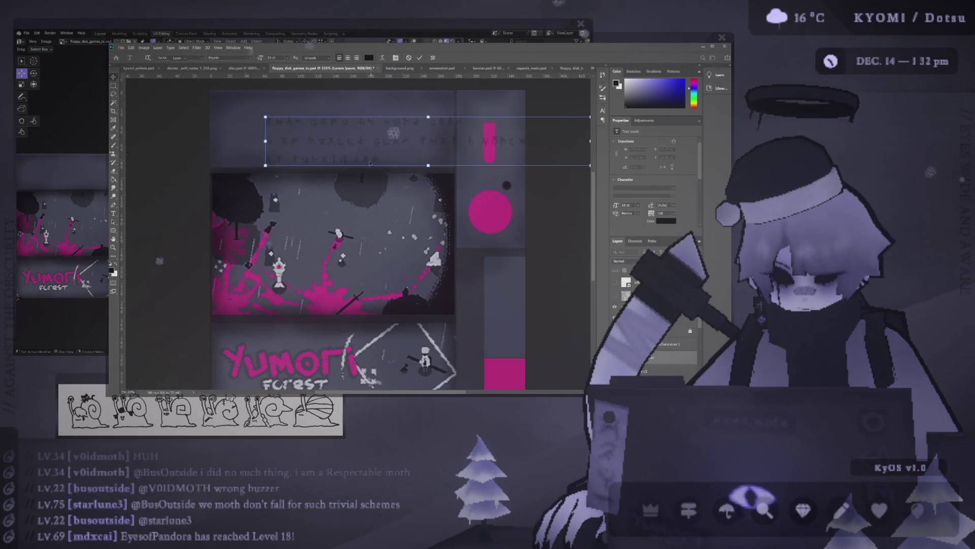
Step: Shrink the top-strip text block to about 12.72 pt and shift it left and up
key("v")
key("ctrl+t")
left_click_drag(428, 141, 381, 142)
left_click_drag(547, 168, 498, 161, "alt")
left_click_drag(362, 142, 342, 133)
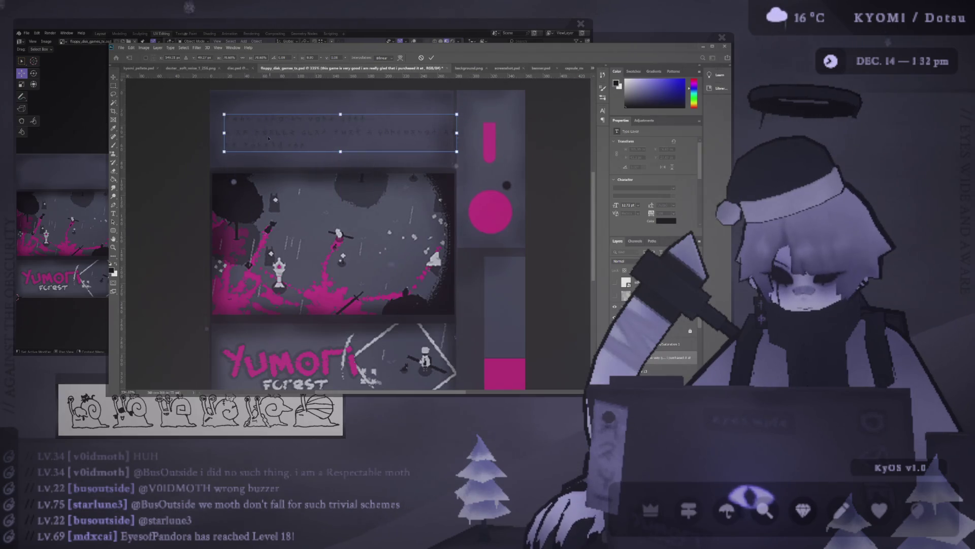
left_click(431, 58)
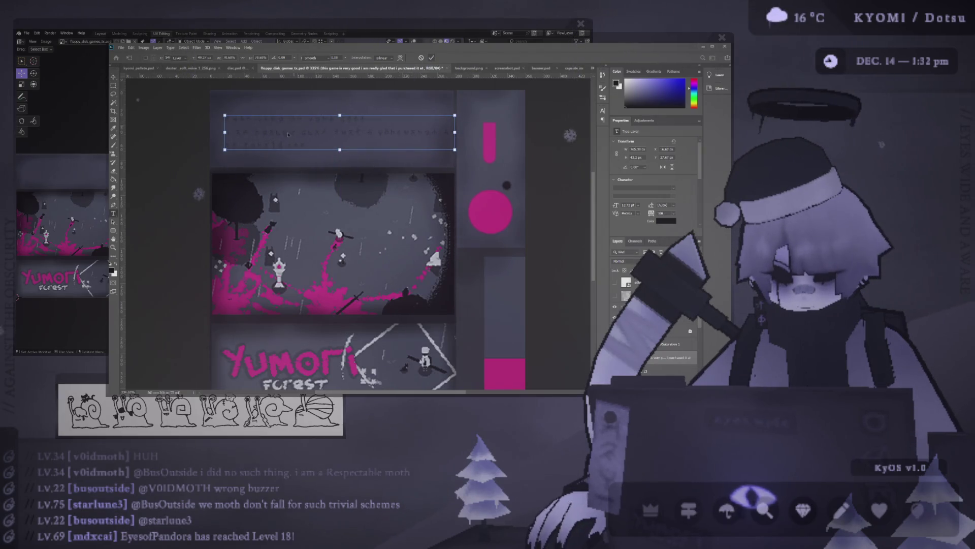
key("t")
key("v")
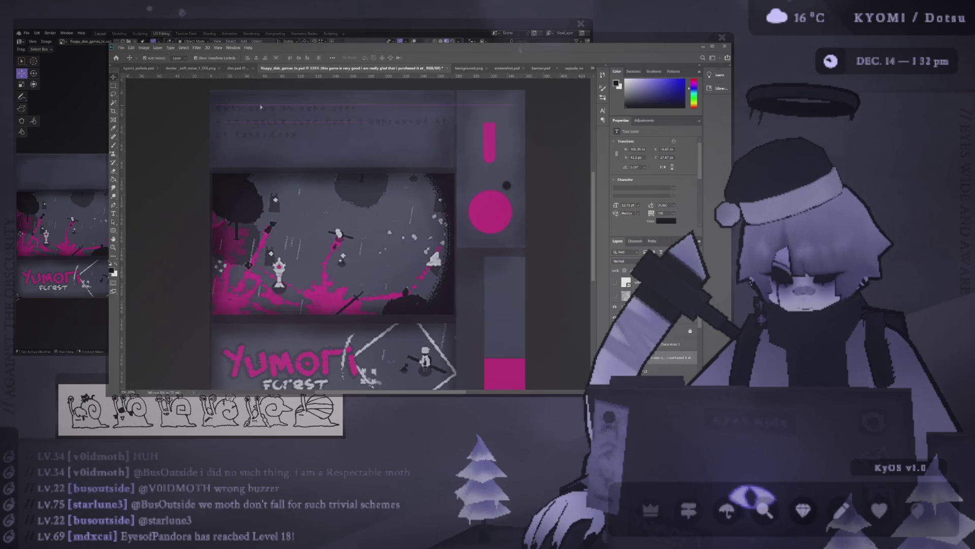
Step: Re-break the blurb's lines so 'really' starts a new line, then orbit the Blender floppy
double_click(230, 123)
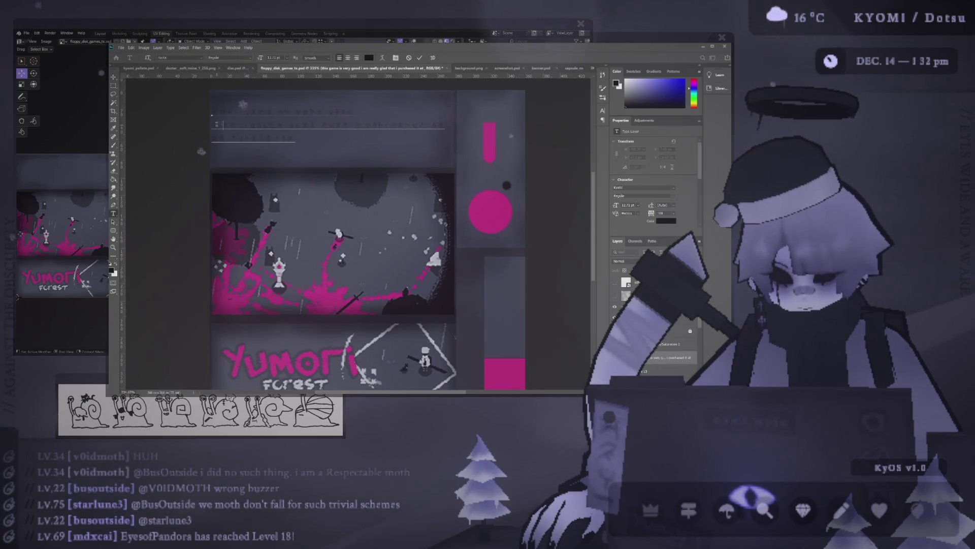
key("BackSpace")
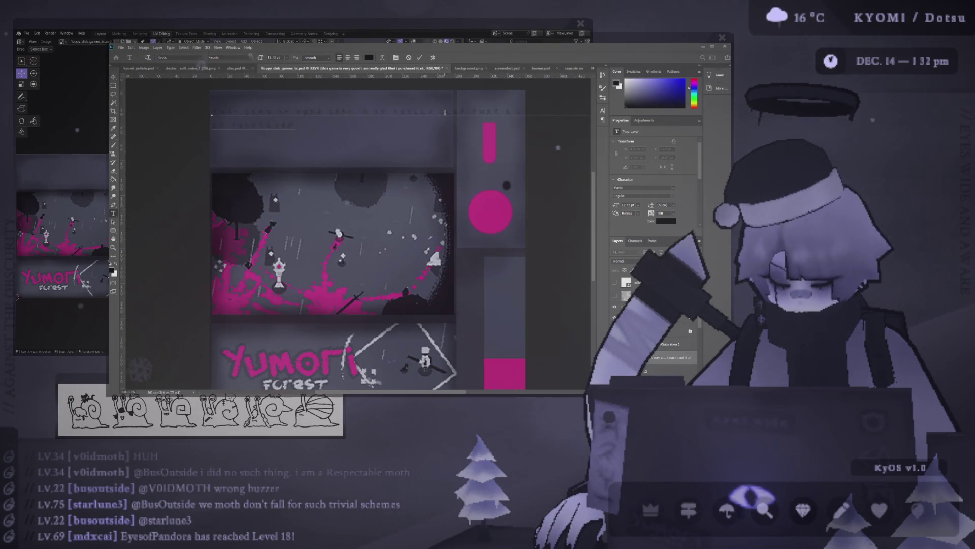
key("Return")
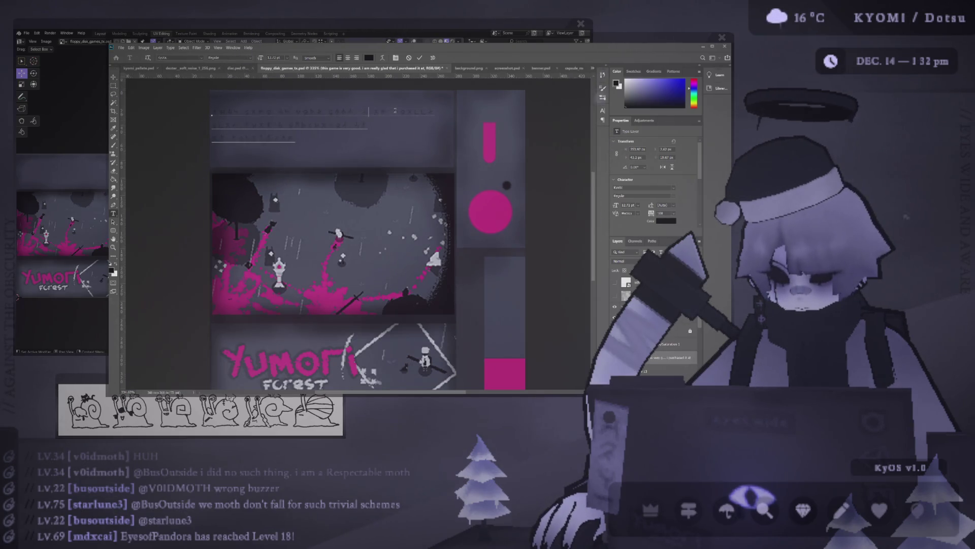
key("Return")
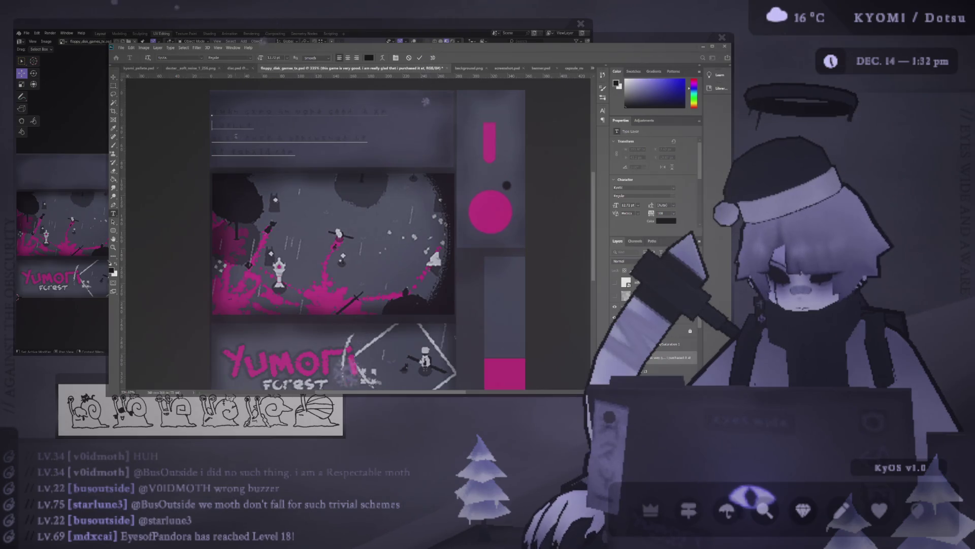
key("Down")
key("Delete")
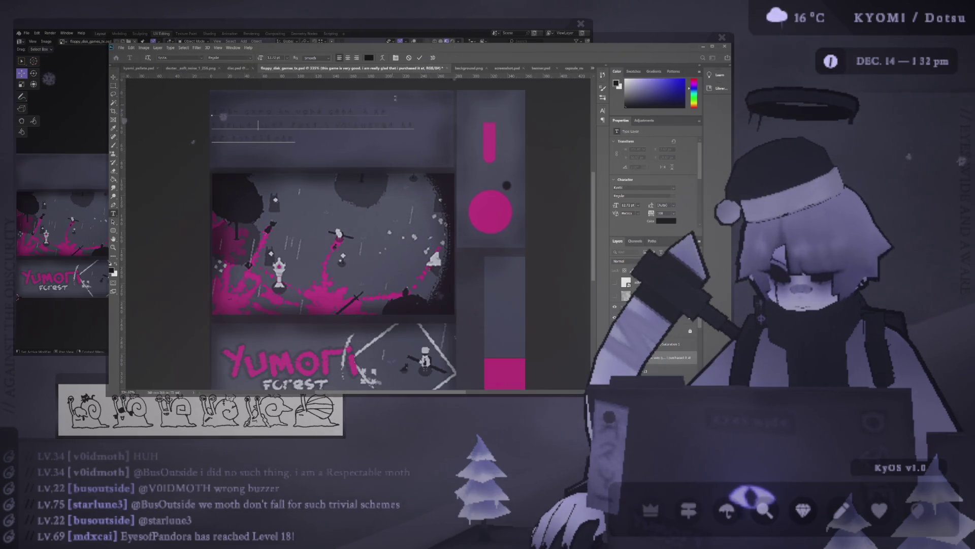
key("ctrl+Return")
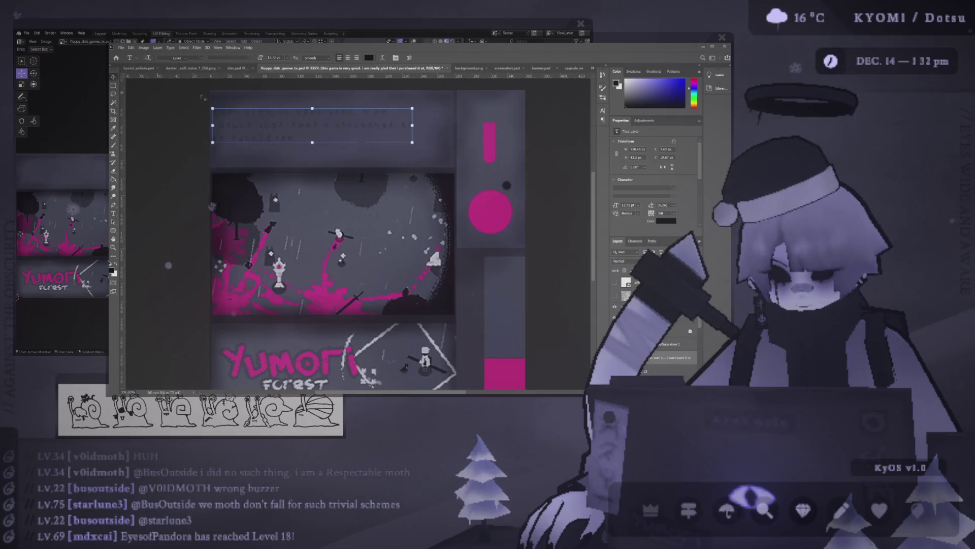
key("v")
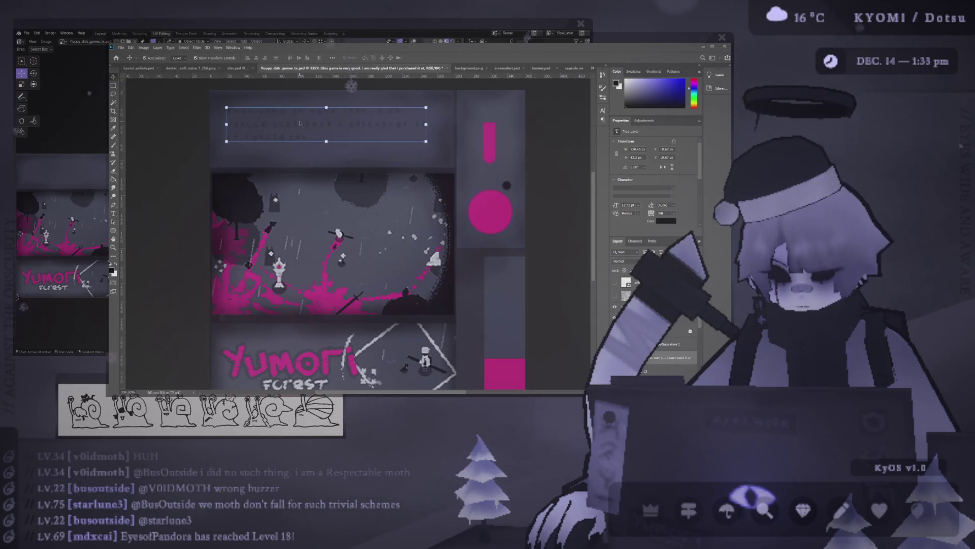
key("alt+Tab")
middle_click_drag(304, 192, 279, 191)
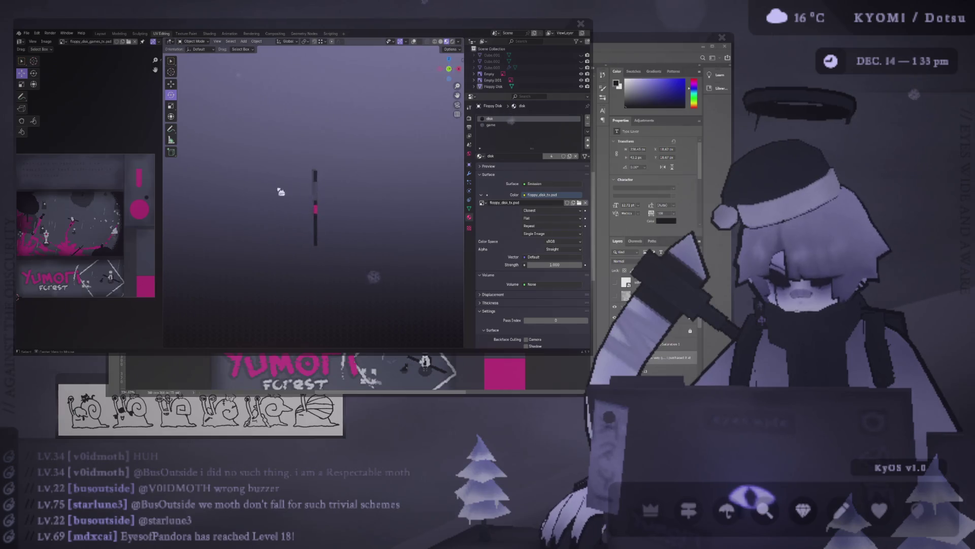
Step: Zoom the Blender view, then back in Photoshop start a new text layer on the top strip
scroll(263, 194, "up", 6)
scroll(256, 196, "down", 5)
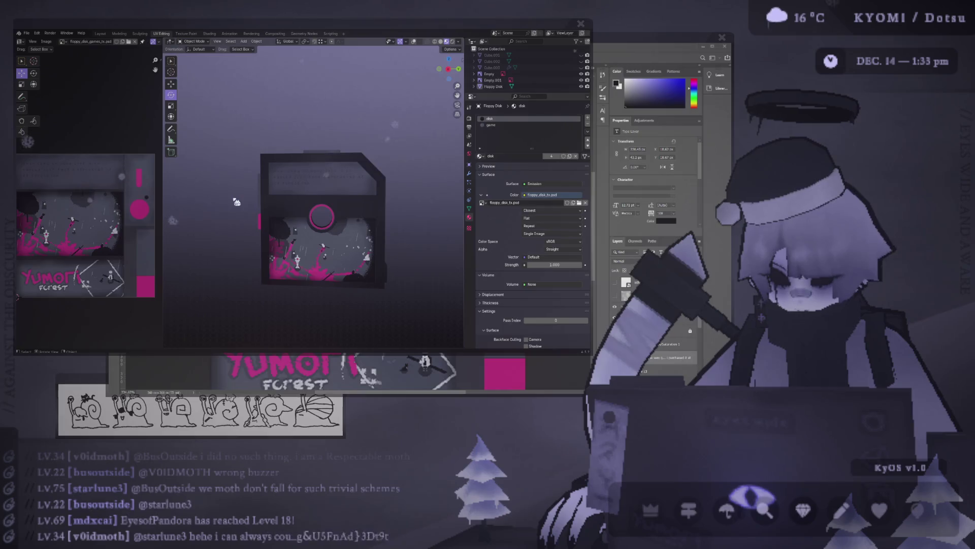
key("alt+Tab")
key("t")
left_click(327, 116)
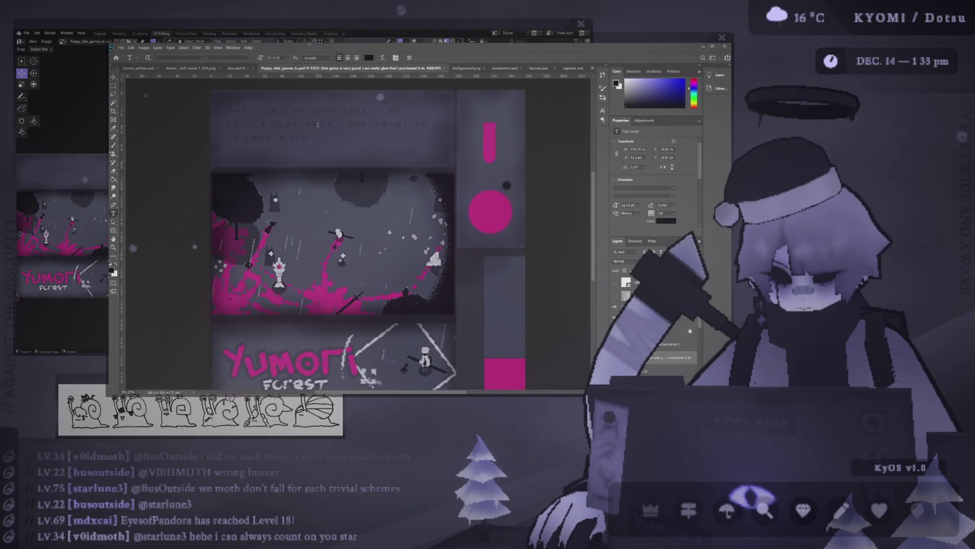
Step: Paste the blurb text into the new layer and size it to 16 pt
key("ctrl+v")
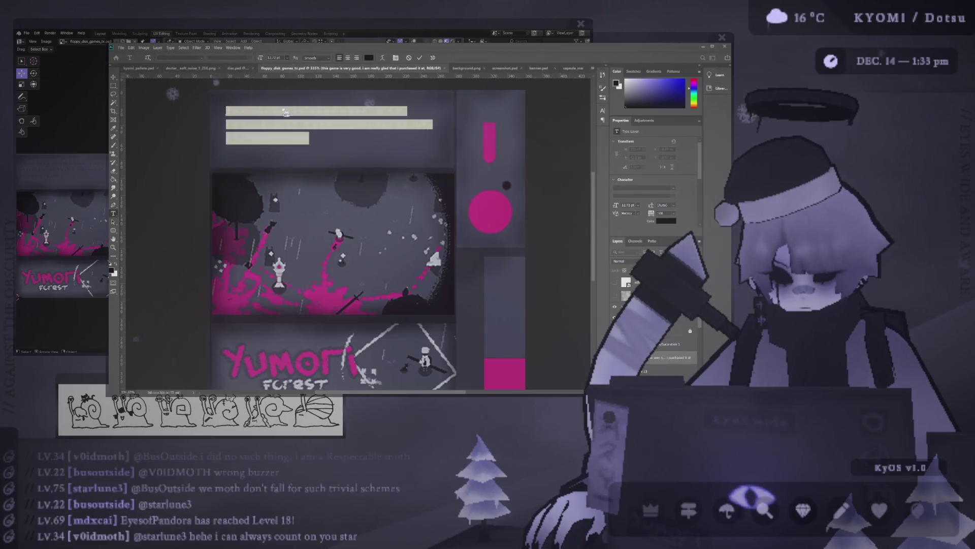
left_click(284, 107)
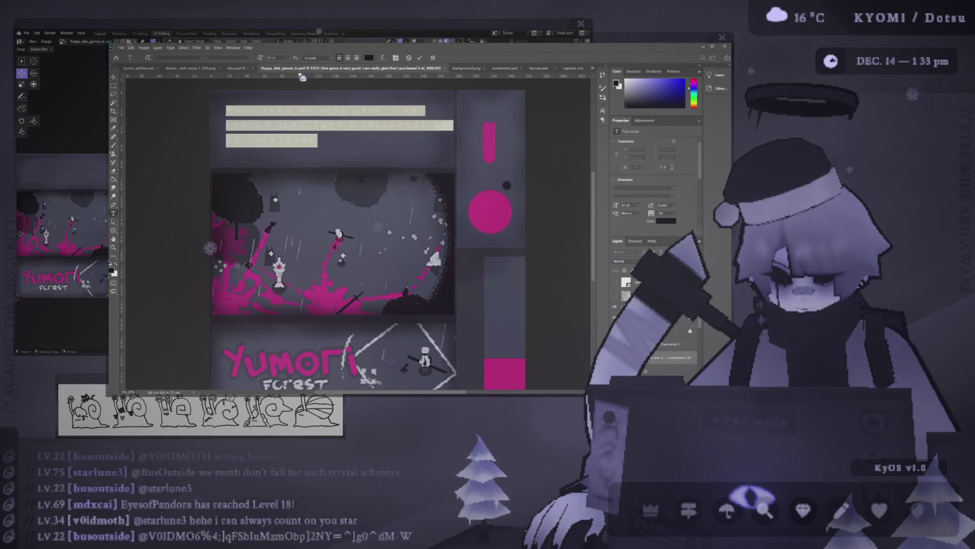
key("ctrl+shift+period")
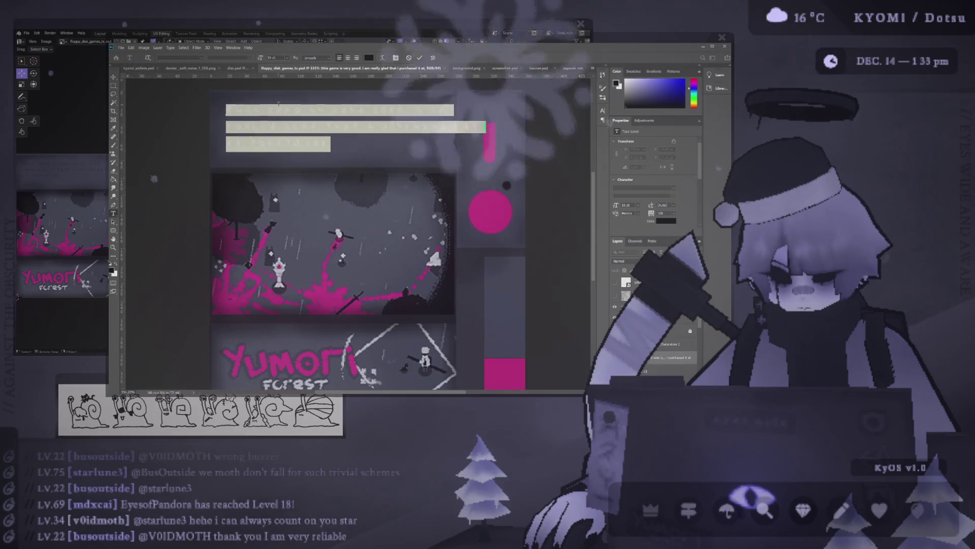
left_click(420, 58)
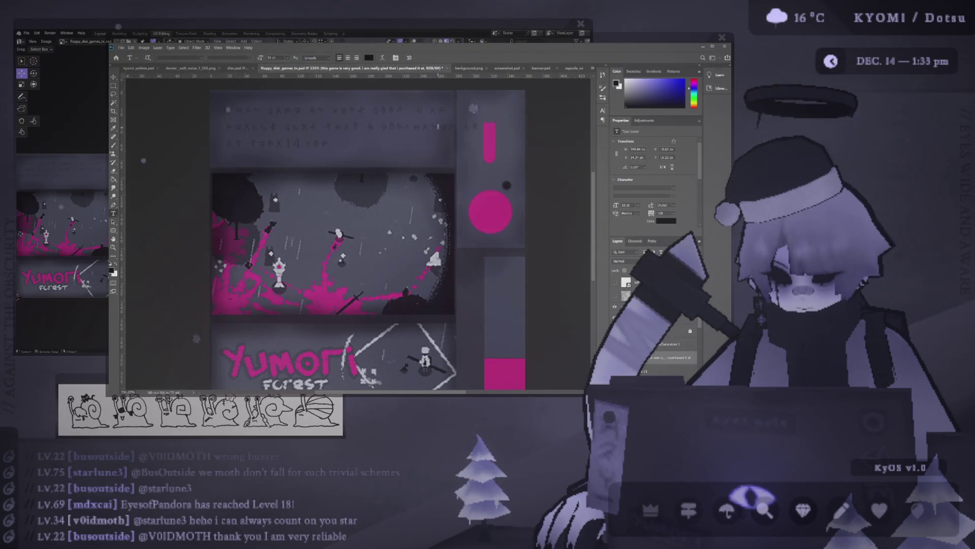
Step: Delete a few characters at the end of line two, then bring Blender forward
left_click_drag(460, 125, 503, 124)
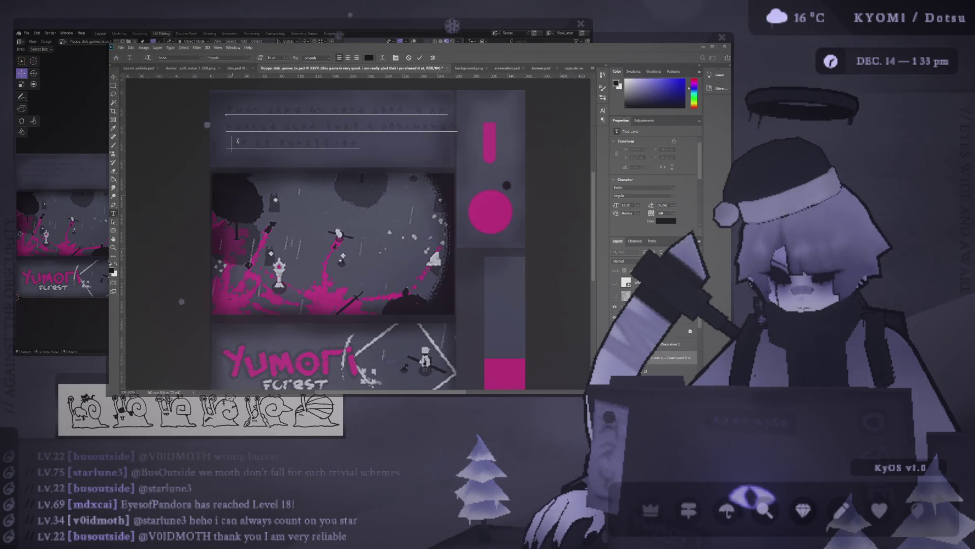
key("Delete")
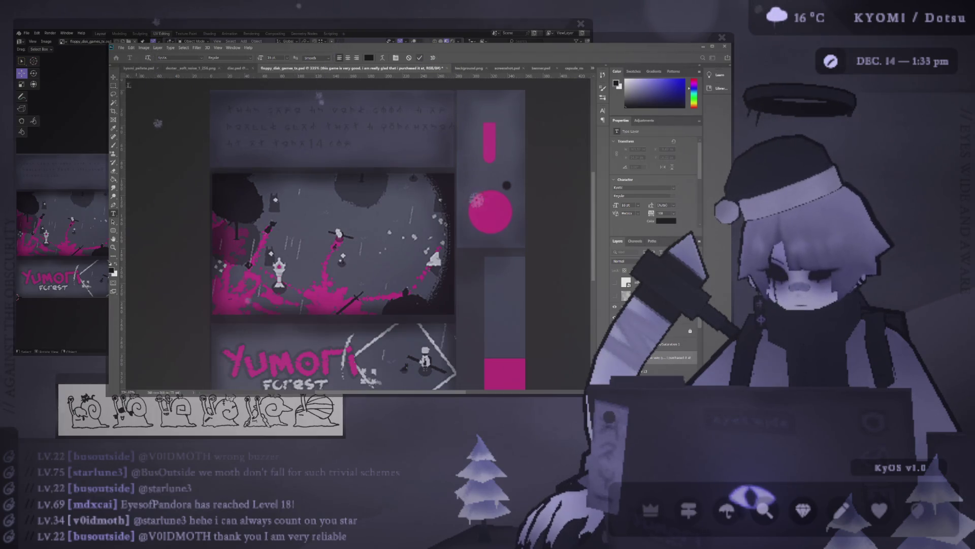
left_click(420, 58)
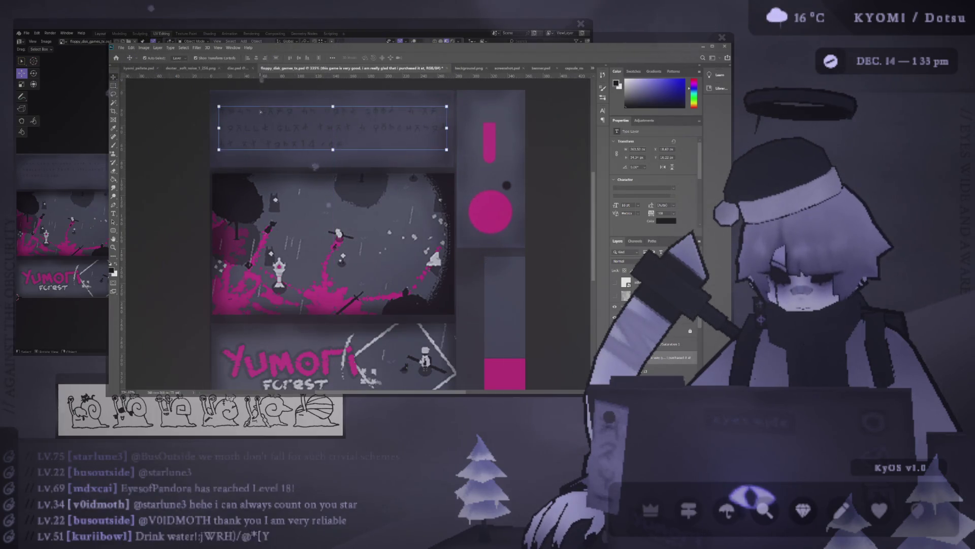
left_click(94, 127)
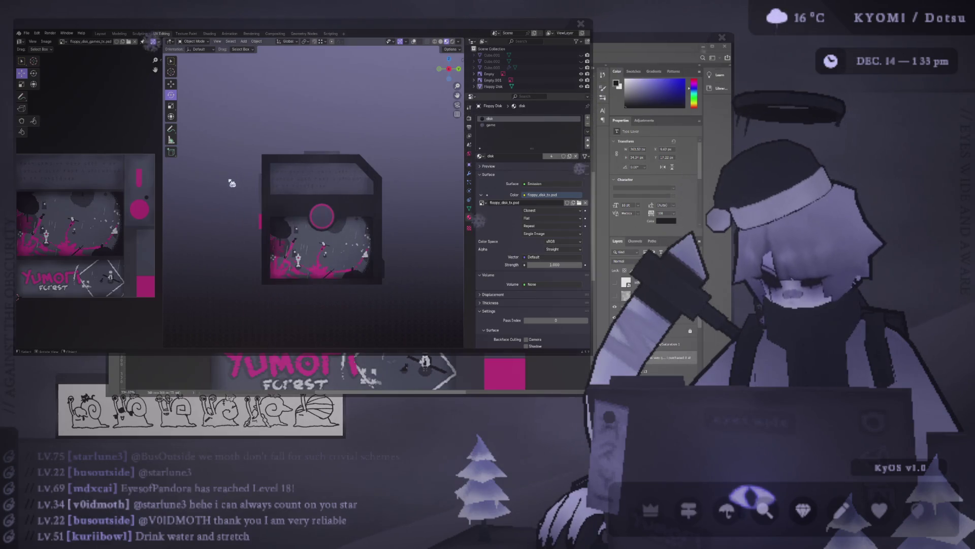
Step: Add an empty Layer 14 above the text and save the label texture
key("alt+Tab")
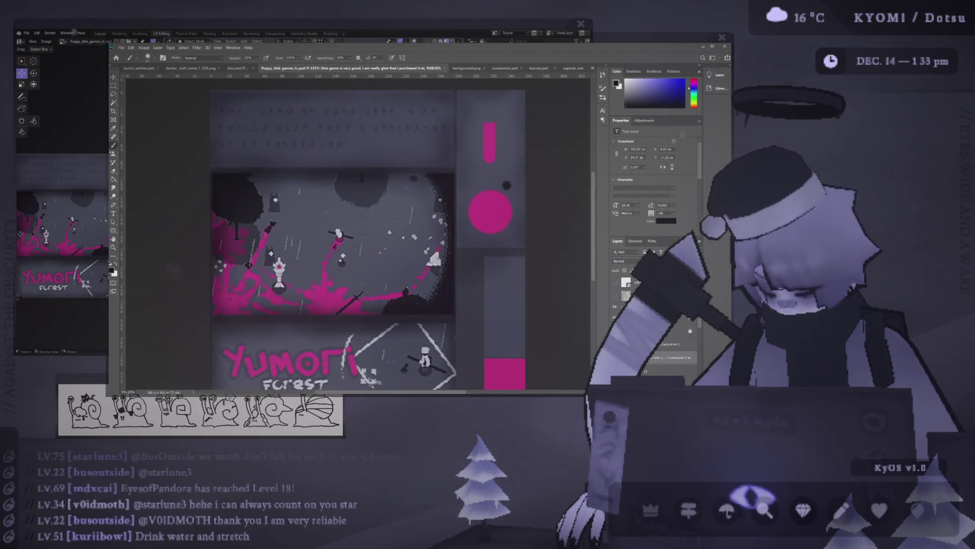
key("ctrl+shift+alt+n")
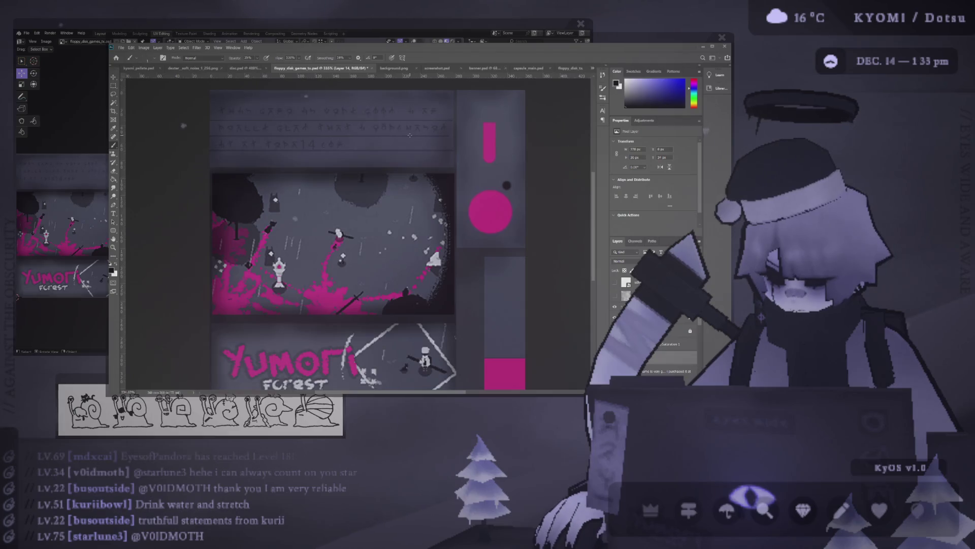
key("ctrl+s")
Step: Orbit and zoom the Blender floppy to check the updated texture
key("alt+Tab")
middle_click_drag(210, 189, 244, 189)
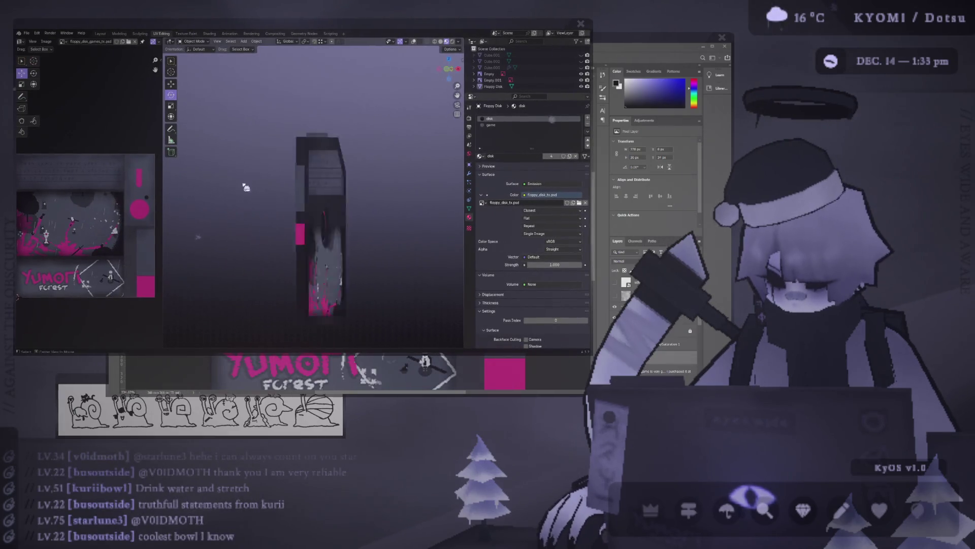
key("alt+Tab")
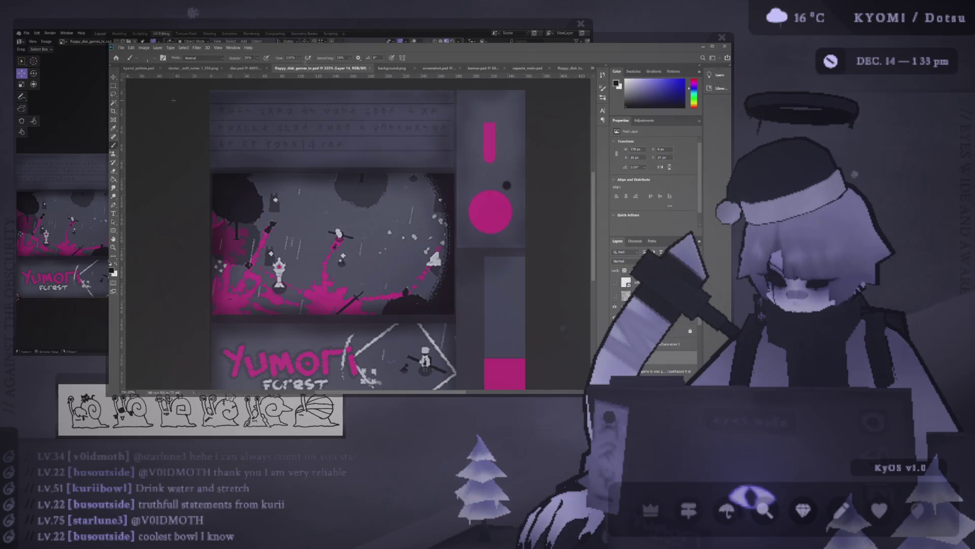
key("alt+Tab")
scroll(227, 204, "down", 2)
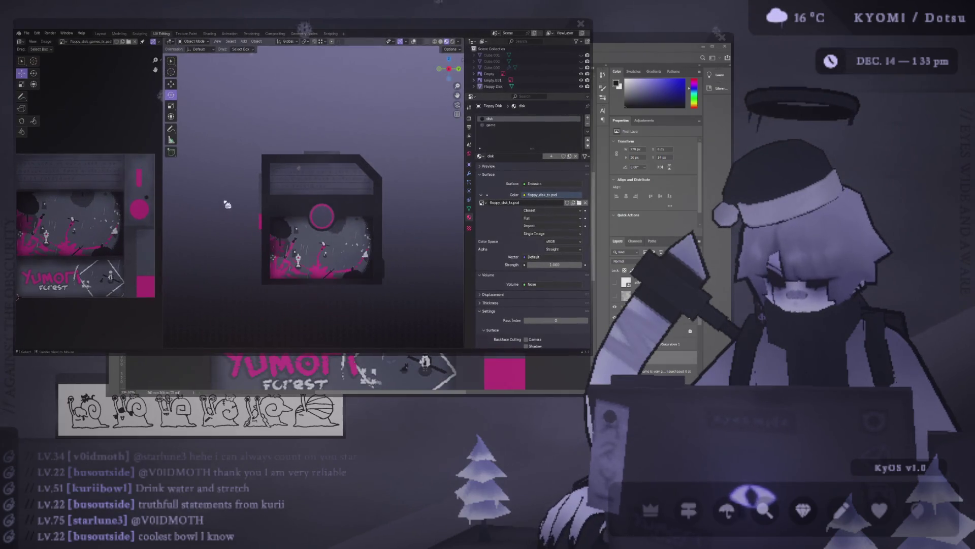
Step: Set the brush opacity to 25% and enlarge the brush
key("alt+Tab")
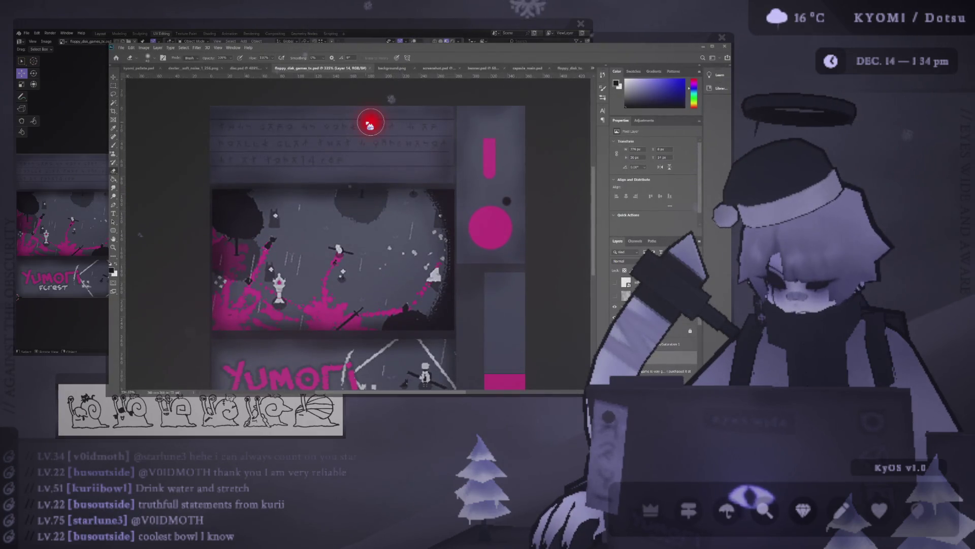
key("2")
key("5")
key("bracketright")
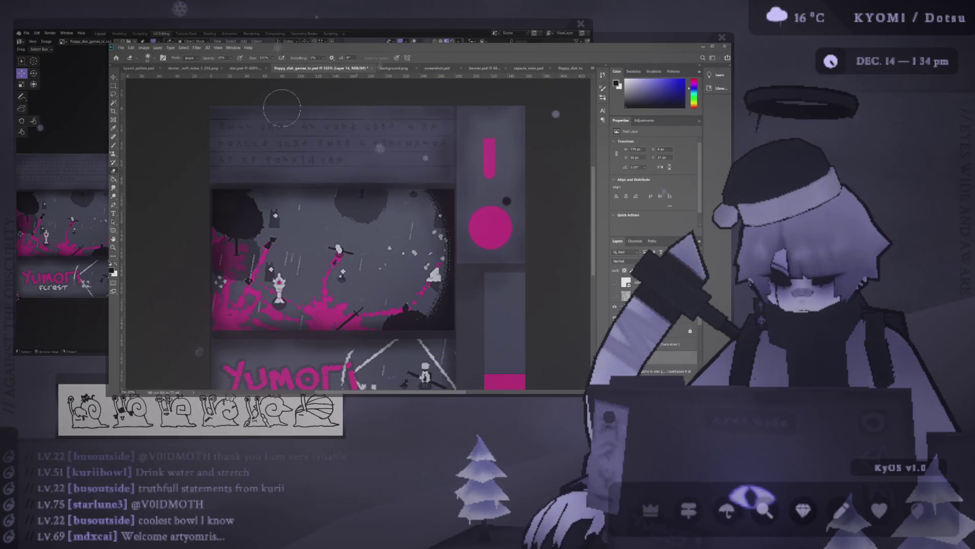
Step: Zoom the Blender floppy to compare, save the label texture, and preview it again
key("alt+Tab")
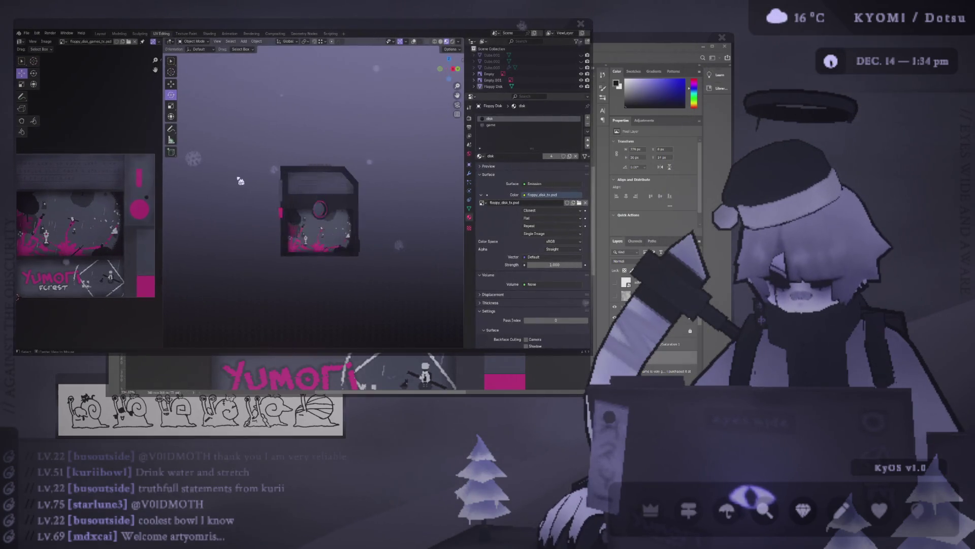
scroll(281, 201, "up", 5)
key("alt+Tab")
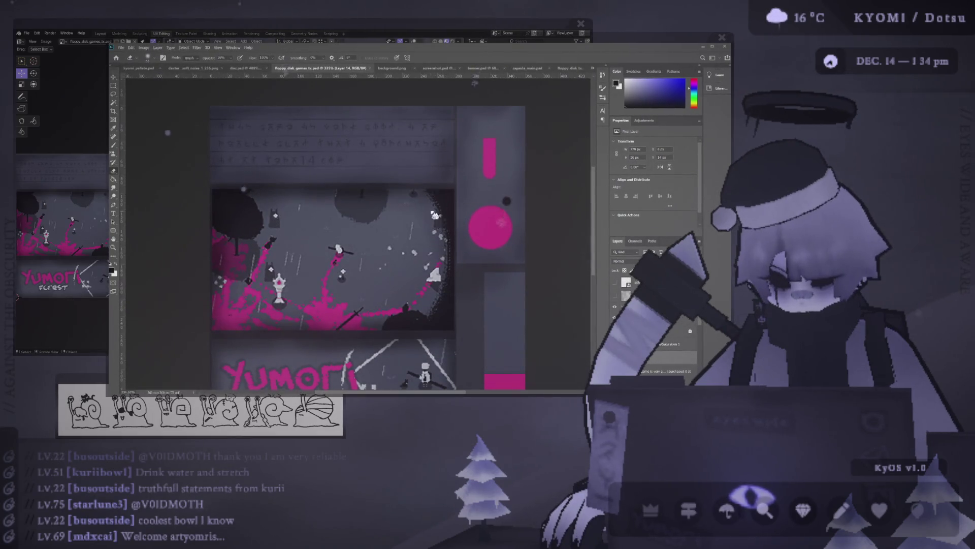
key("alt+Tab")
scroll(255, 206, "down", 4)
key("alt+Tab")
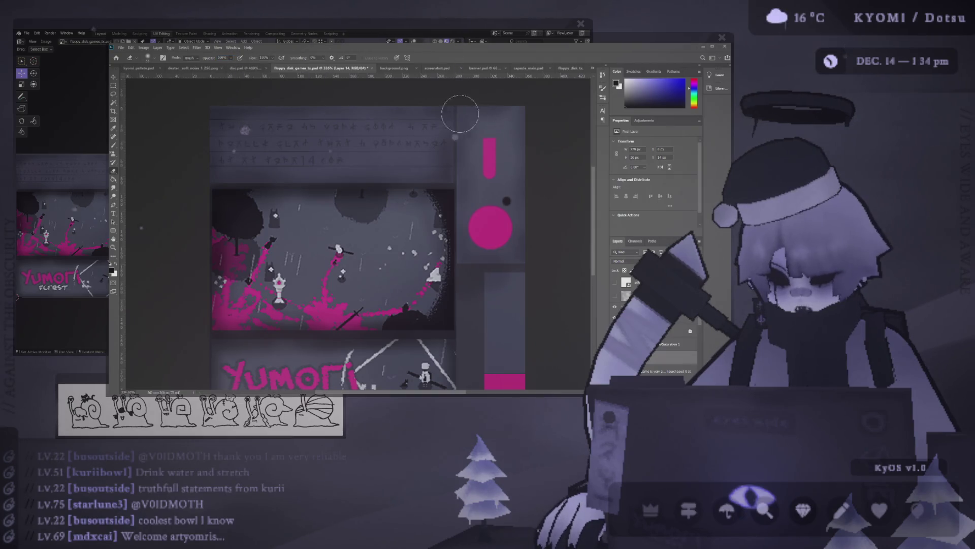
key("ctrl+s")
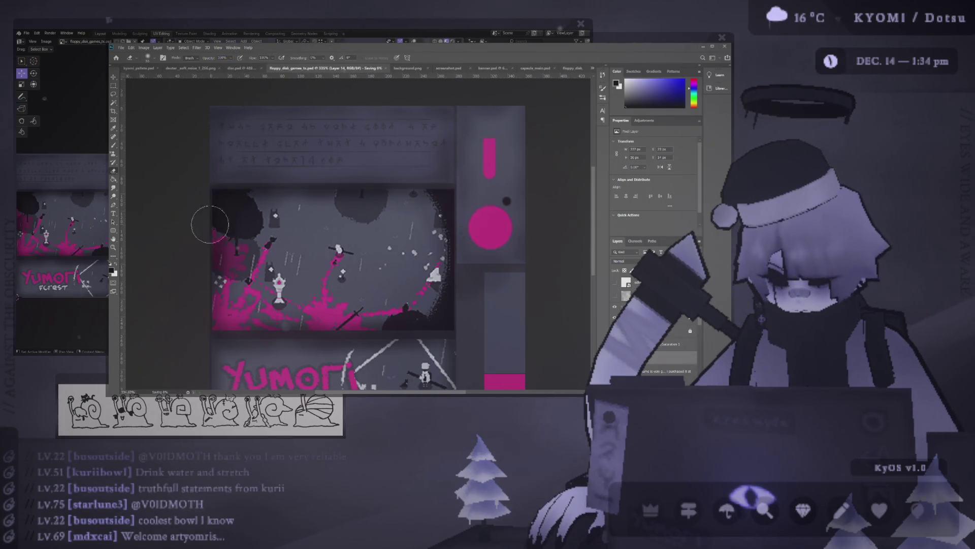
key("alt+Tab")
Step: Zoom and orbit the Blender floppy to inspect its labelled front face
scroll(257, 208, "up", 4)
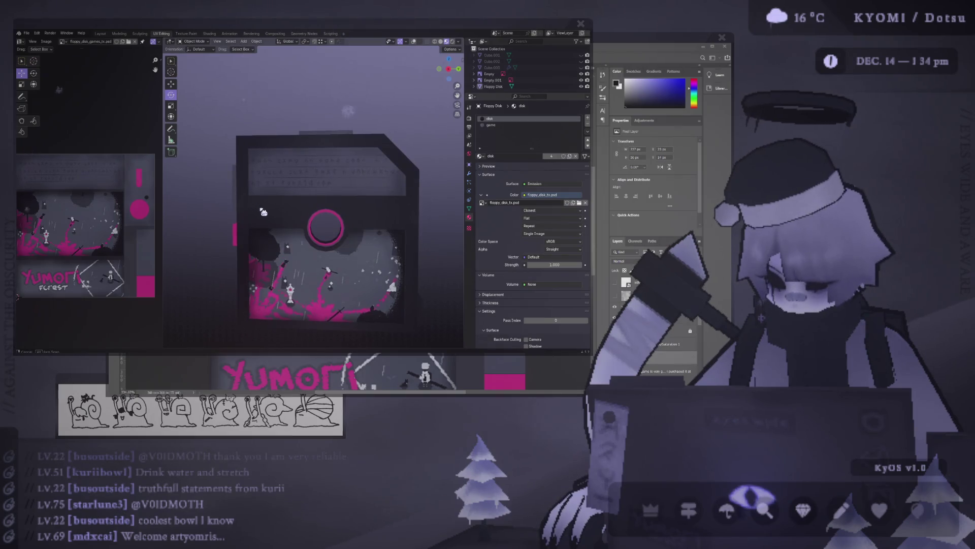
key("alt+Tab")
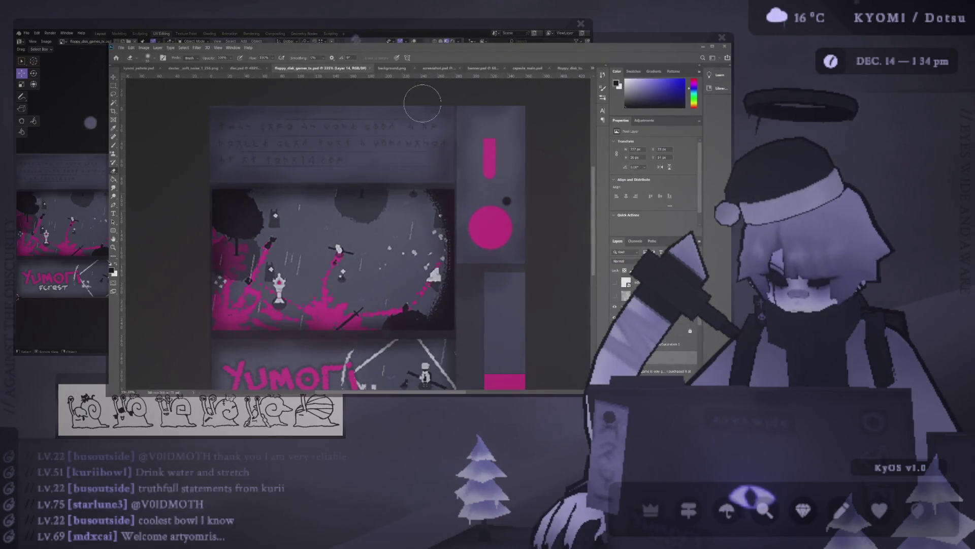
key("alt+Tab")
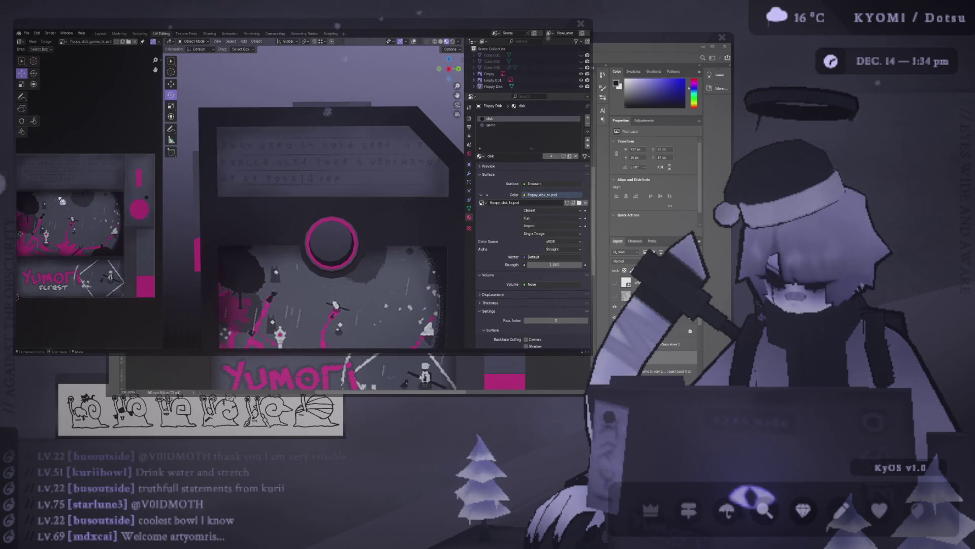
scroll(283, 198, "down", 1)
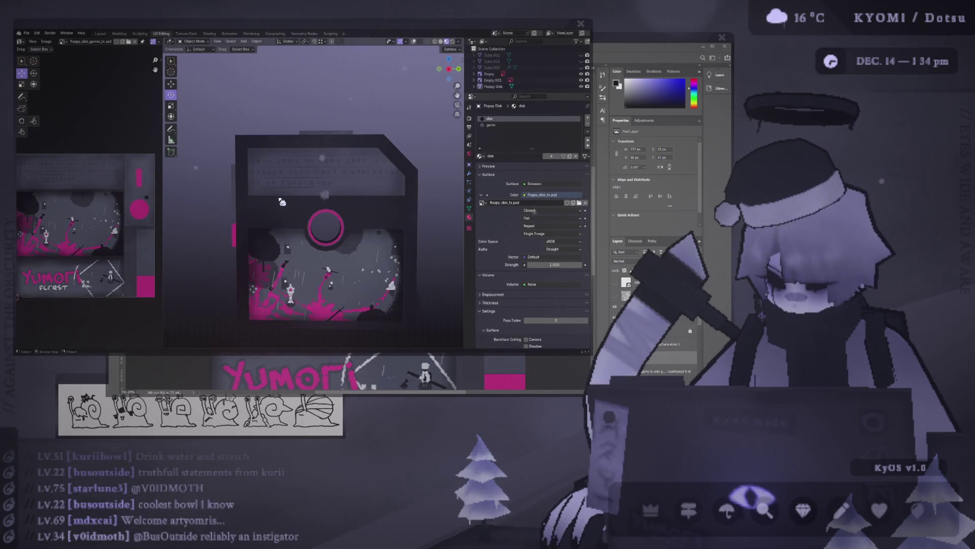
scroll(283, 202, "up", 2)
scroll(283, 191, "down", 2)
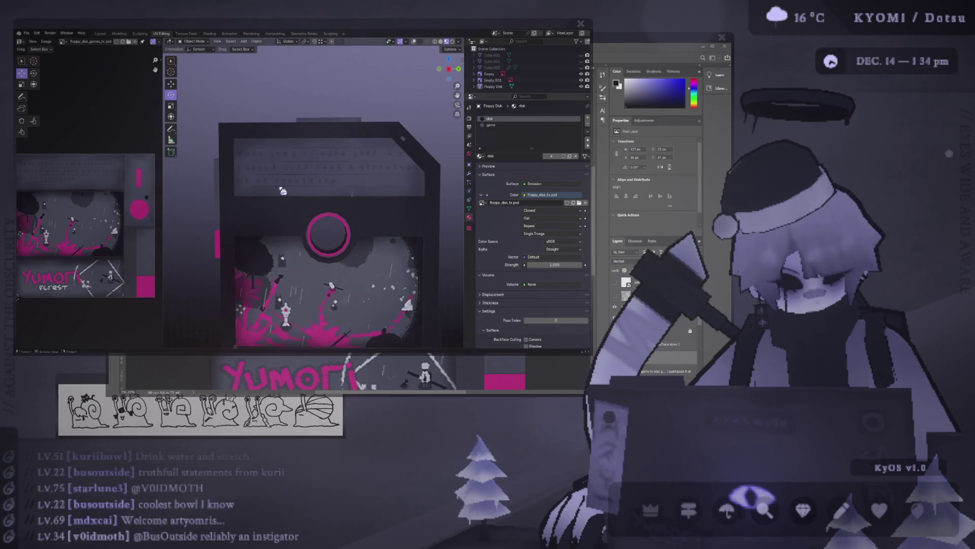
scroll(283, 192, "down", 2)
mouse_move(276, 203)
middle_mouse_down()
mouse_move(442, 211)
mouse_move(419, 193)
mouse_move(230, 160)
mouse_move(181, 207)
mouse_move(401, 229)
mouse_move(264, 225)
middle_mouse_up()
scroll(277, 223, "up", 8)
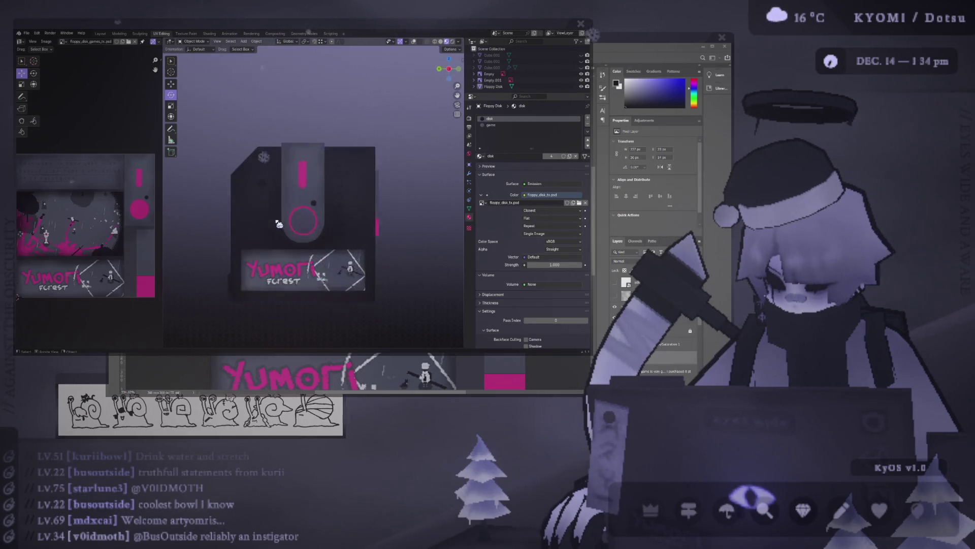
Step: Select the side-strip layer and size the brush to the pink circle, undoing a test dab
key("alt+Tab")
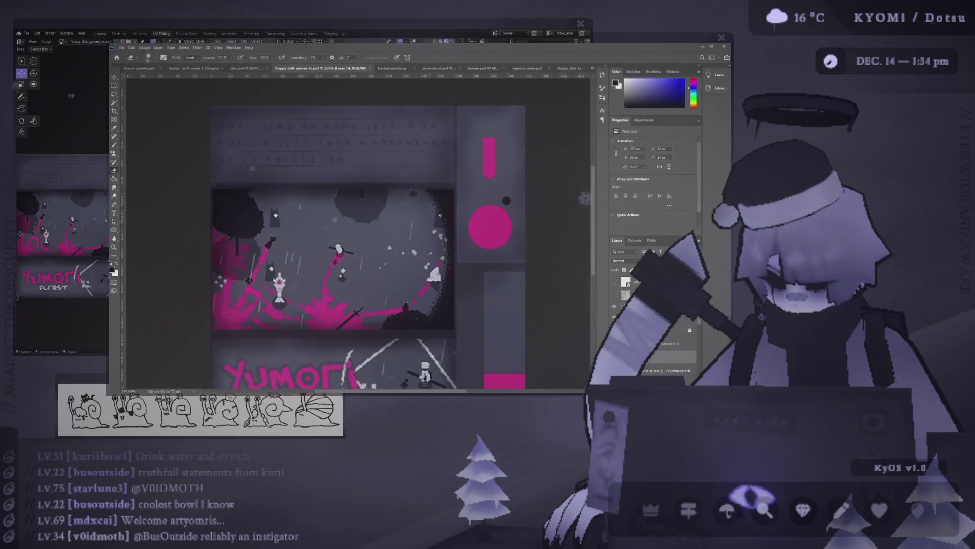
key("v")
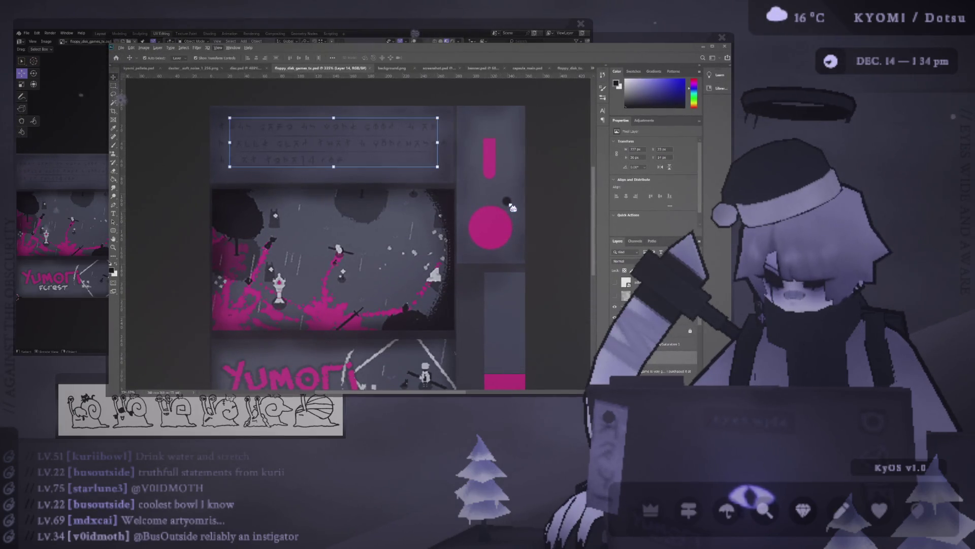
left_click(508, 226)
scroll(485, 228, "up", 3, "alt")
scroll(485, 228, "right", 1)
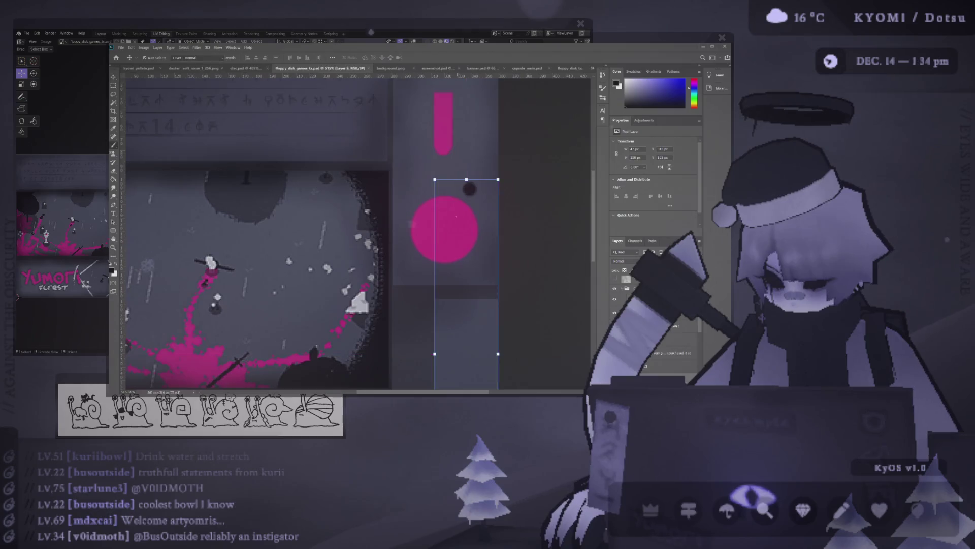
key("b")
right_click_drag(403, 237, 422, 237, "alt")
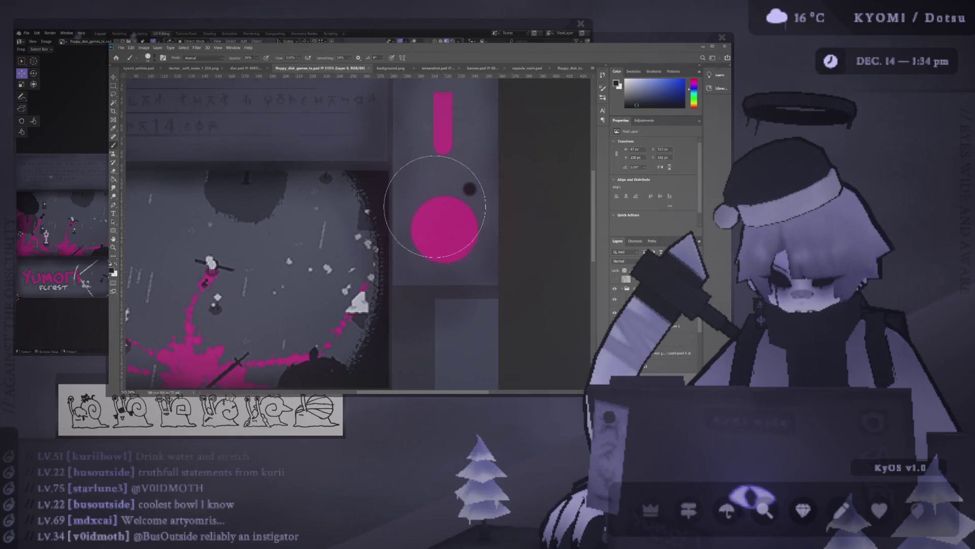
mouse_move(438, 226)
right_mouse_down("alt")
mouse_move(430, 224)
mouse_move(446, 234)
right_mouse_up("alt")
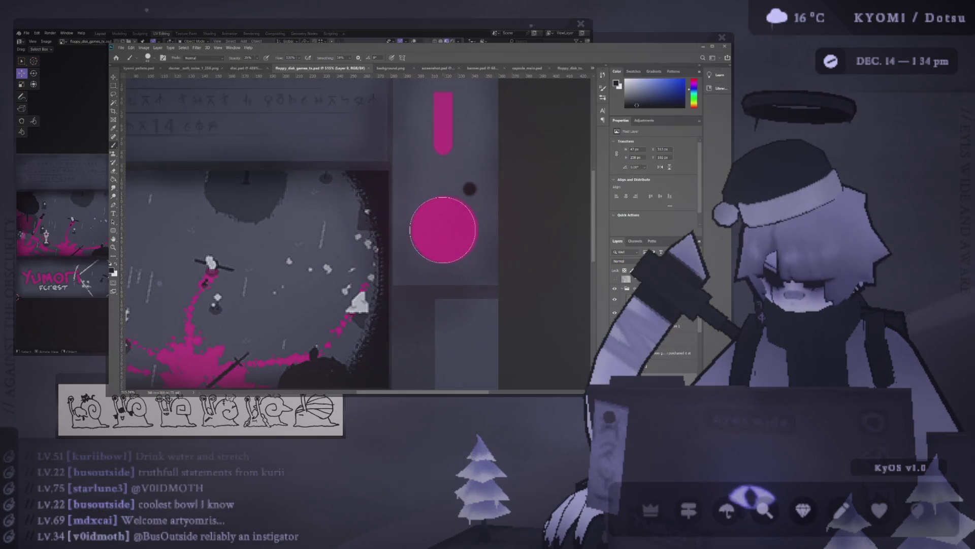
left_click(445, 229)
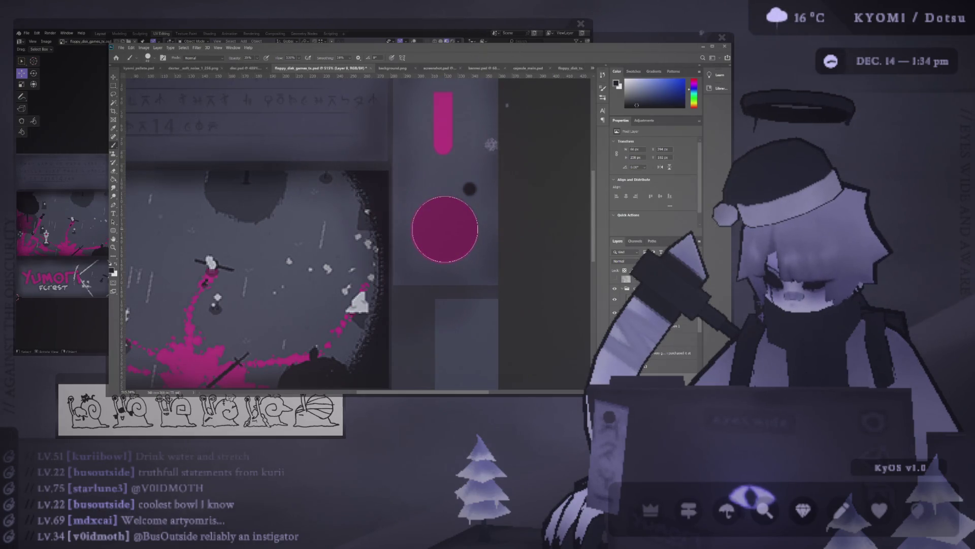
key("ctrl+z")
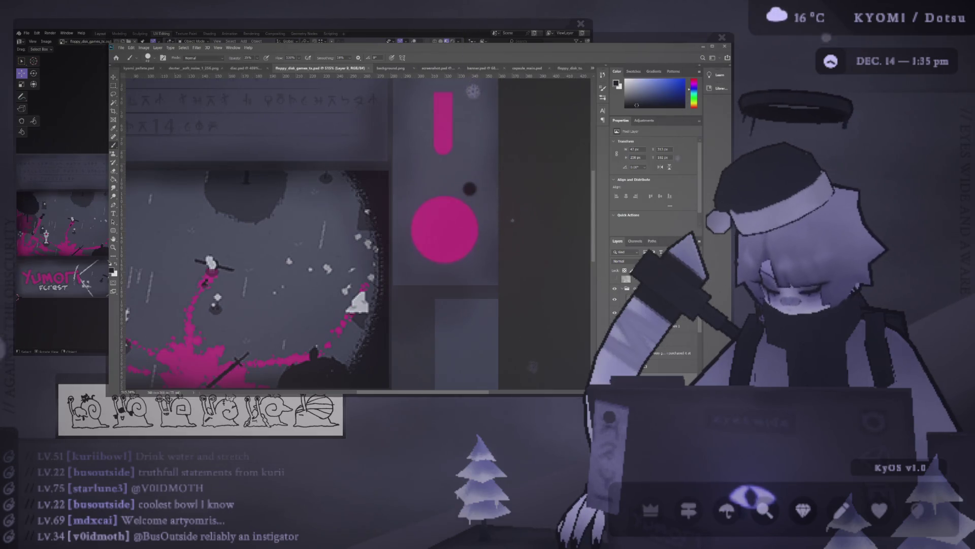
Step: Save, select the small dark dot's layer, and paint over the circle at 100% opacity
key("v")
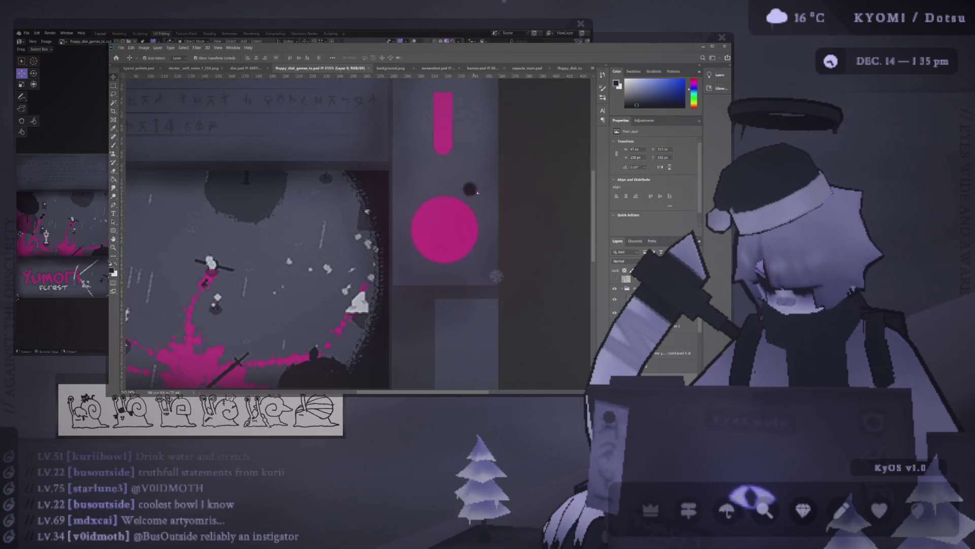
key("ctrl+s")
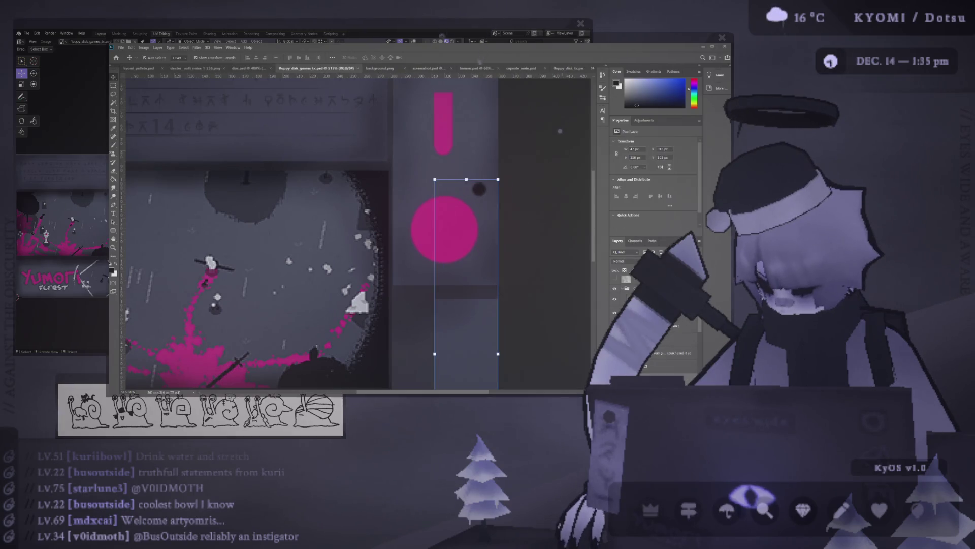
scroll(491, 189, "down", 2)
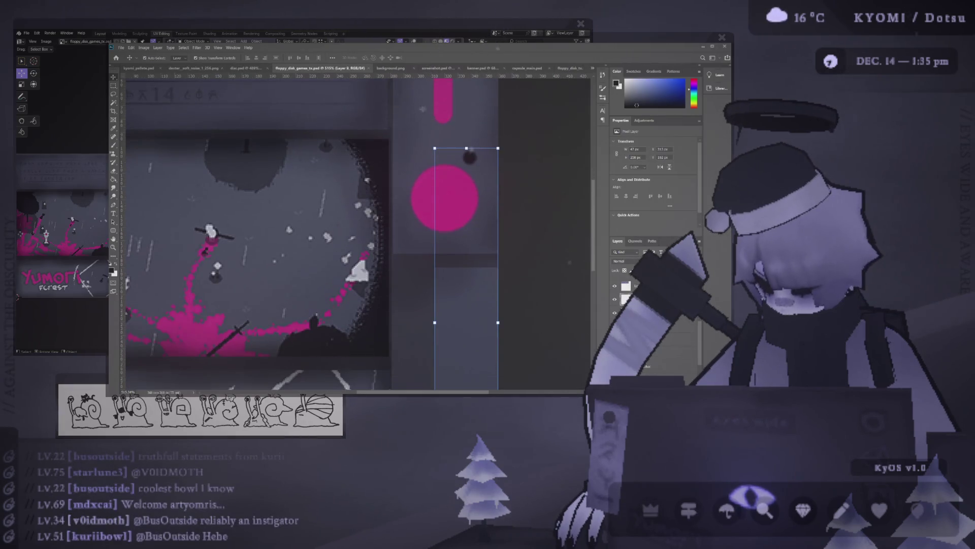
left_click(470, 157)
key("m")
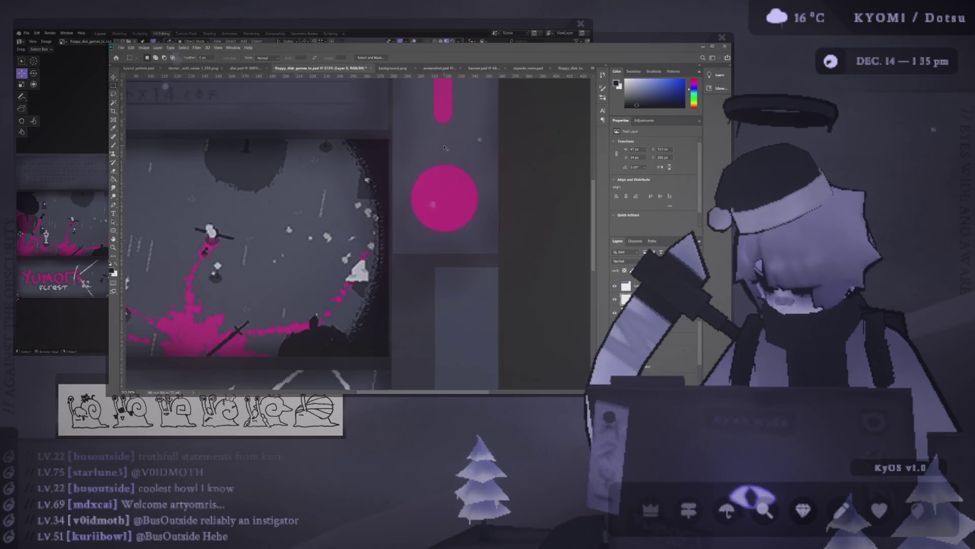
key("v")
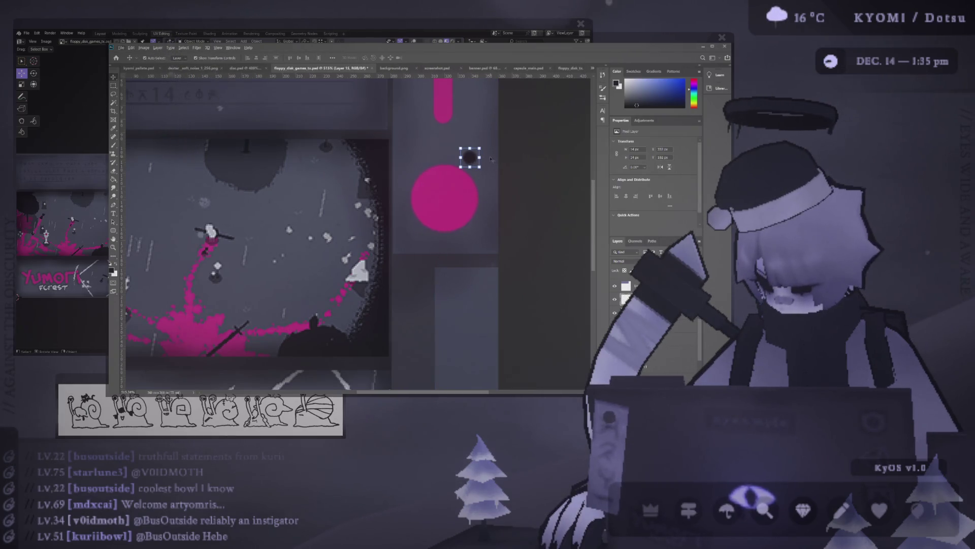
key("b")
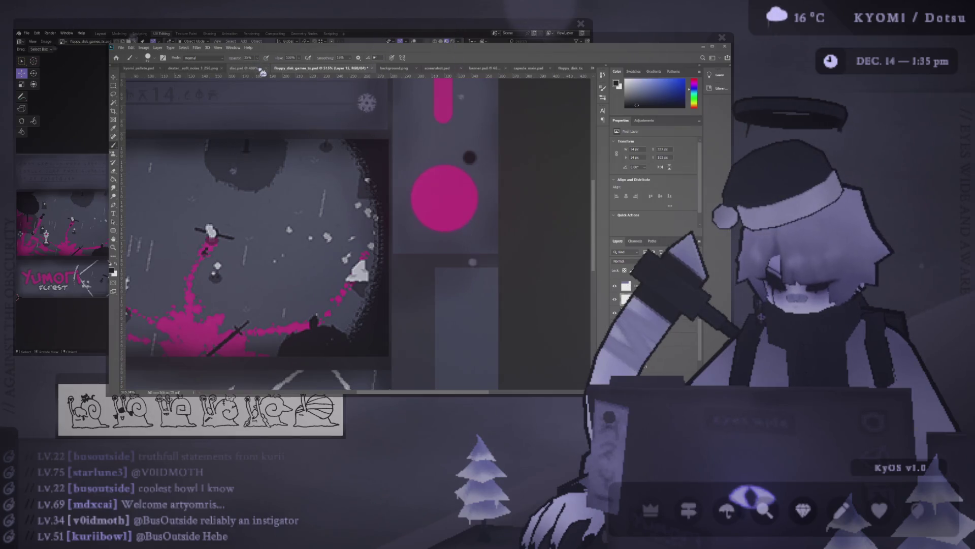
key("0")
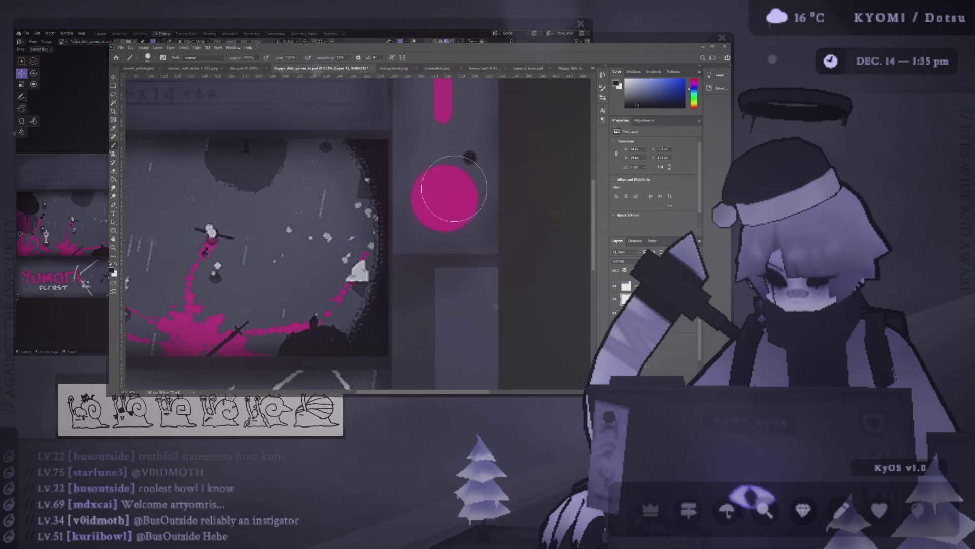
left_click(445, 198)
key("ctrl+z")
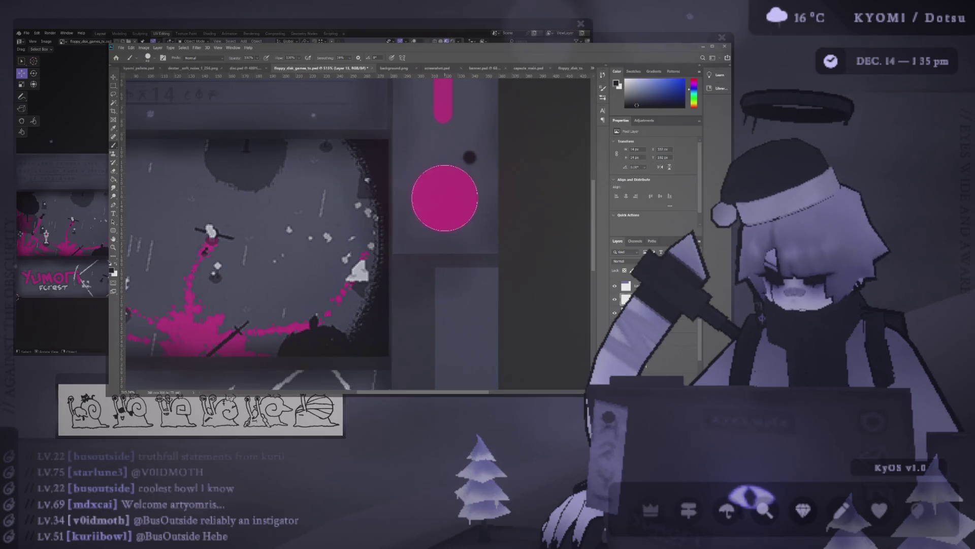
key("ctrl+shift+z")
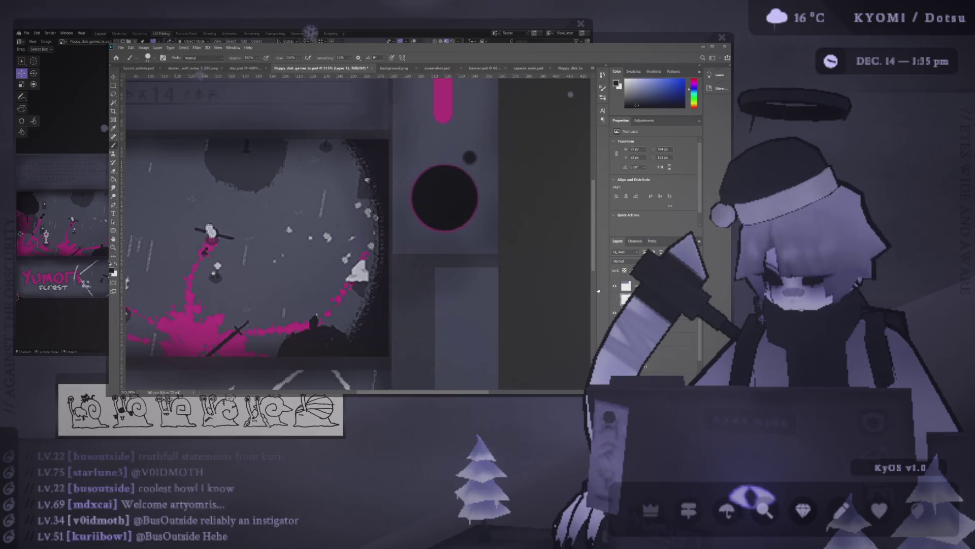
Step: Sample the circle's pink as paint colour and hide a darkening layer to lighten the texture
left_click(447, 201)
left_click(675, 340)
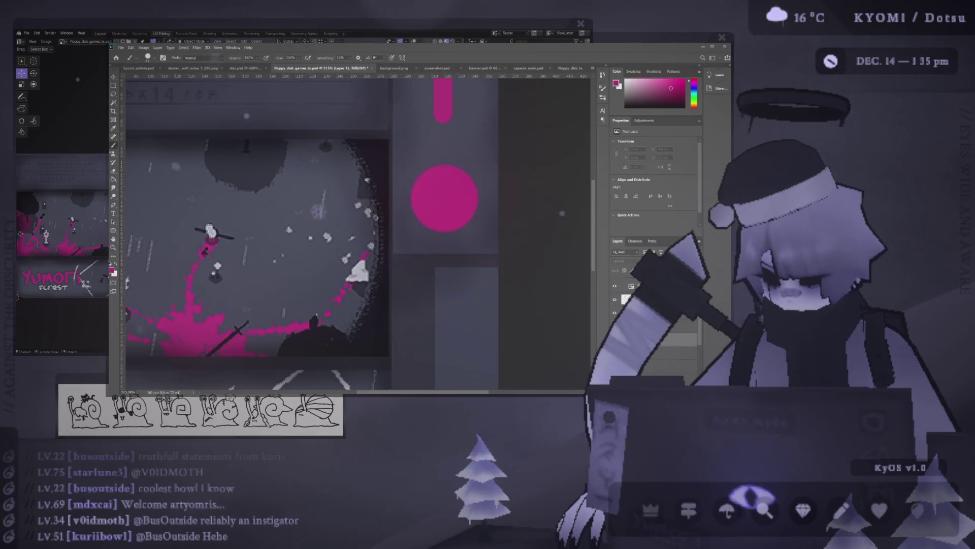
left_click(616, 288)
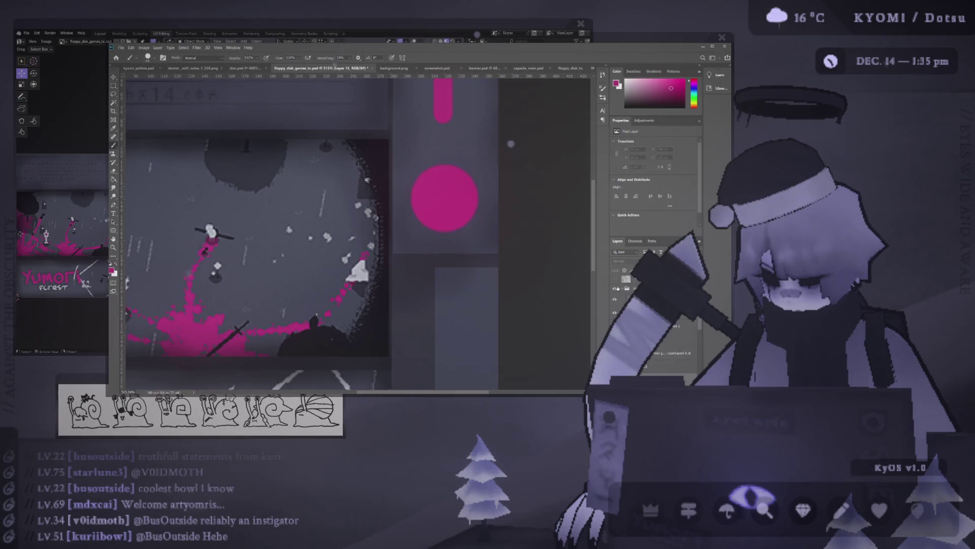
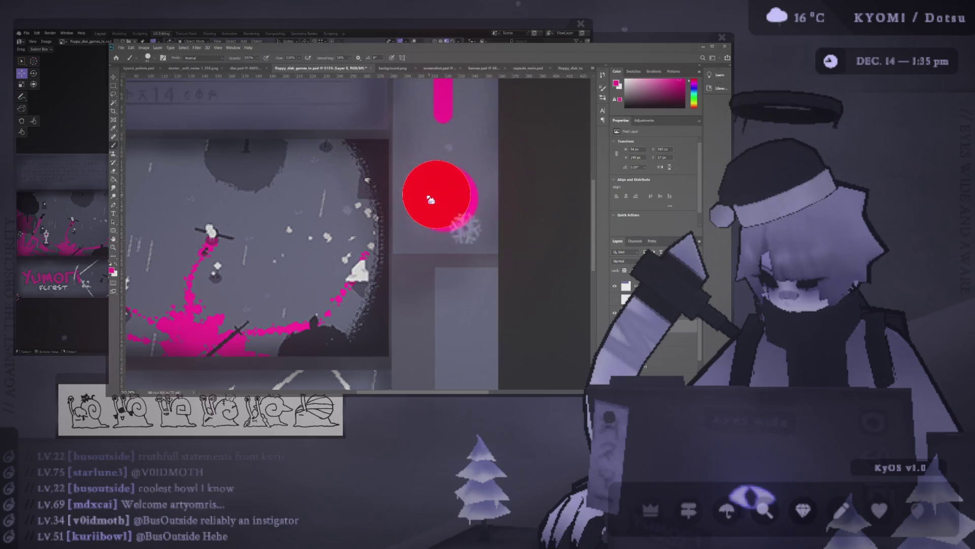
Step: Compare the hub circle in pink and in red, then leave it pink
left_click(451, 174, "ctrl")
key("ctrl+shift+z")
key("ctrl+z")
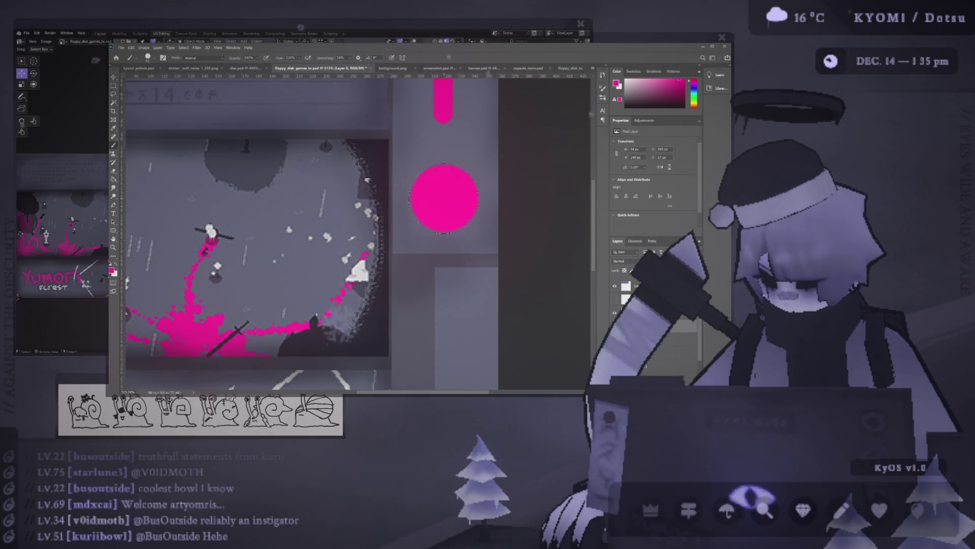
key("ctrl+shift+z")
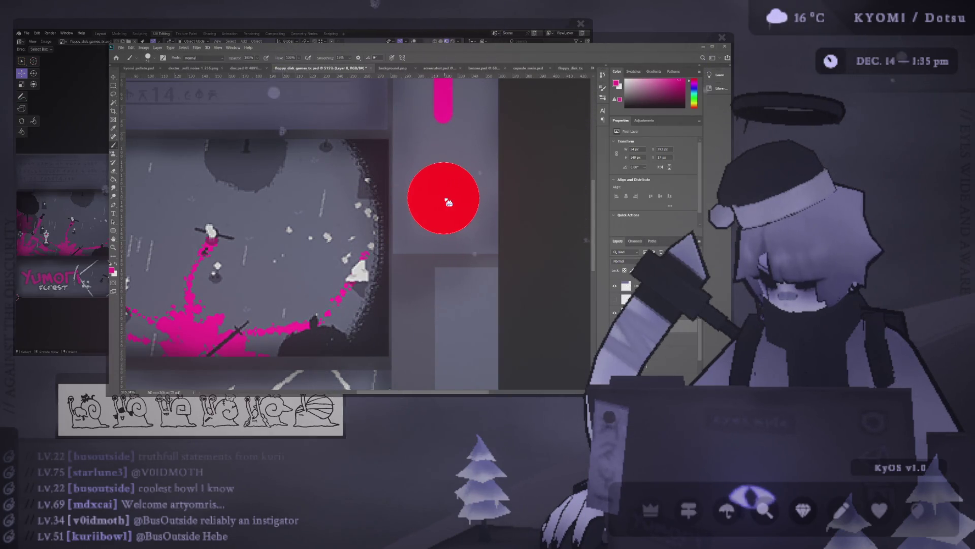
key("ctrl+z")
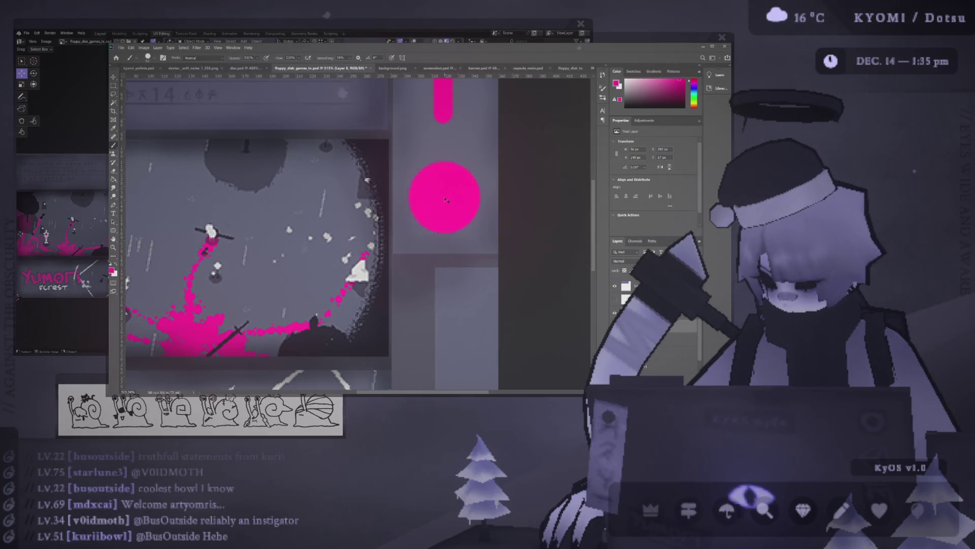
Step: Show the layers that display the dark hub with its pink rim and dot
scroll(677, 321, "down", 3)
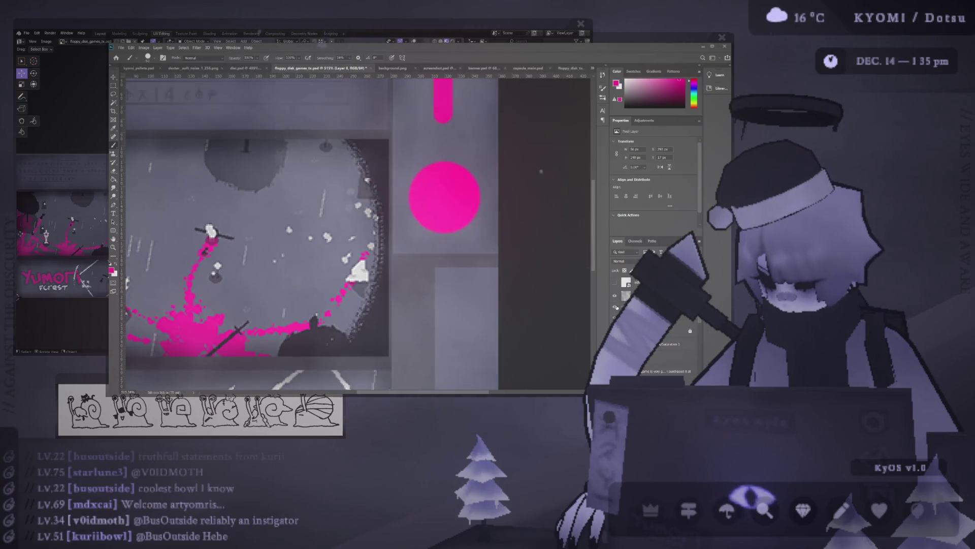
left_click(615, 296)
scroll(614, 296, "up", 3)
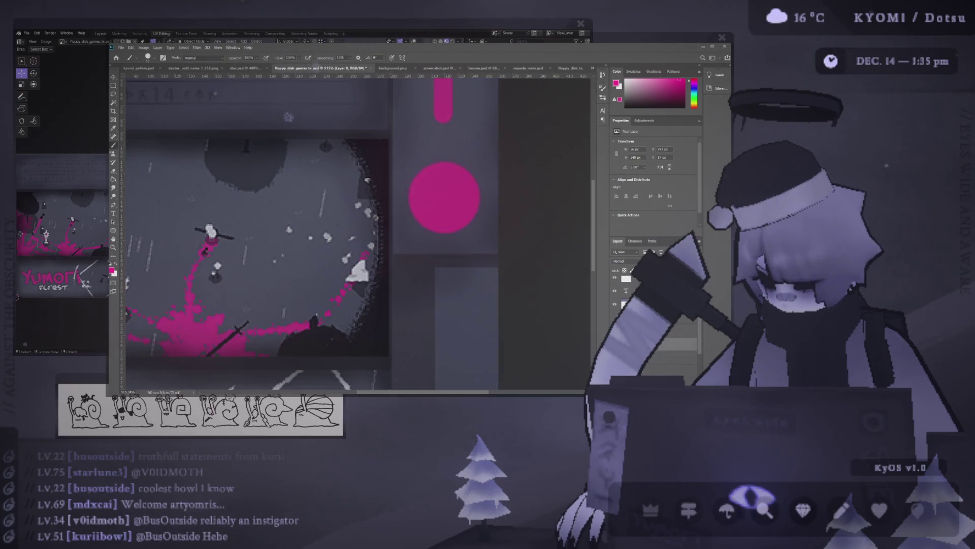
left_click(615, 303)
scroll(650, 305, "down", 3)
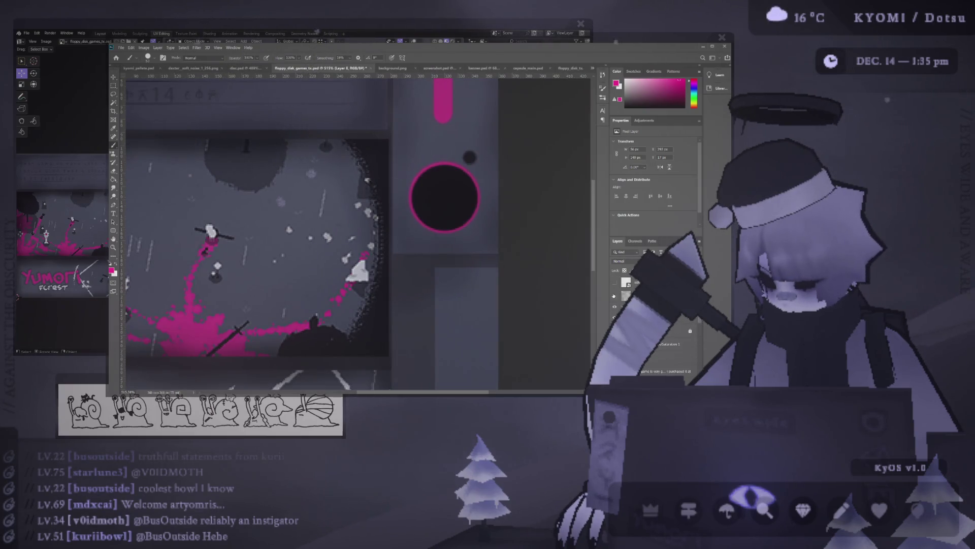
Step: Preview the dark ringed hub on the Blender model
key("alt+Tab")
scroll(305, 219, "down", 5)
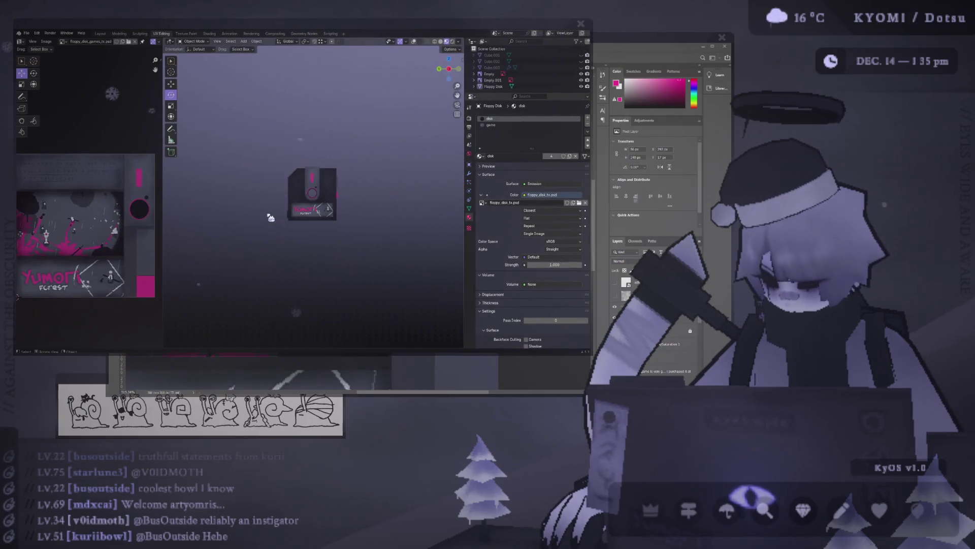
scroll(266, 237, "up", 5)
key("alt+Tab")
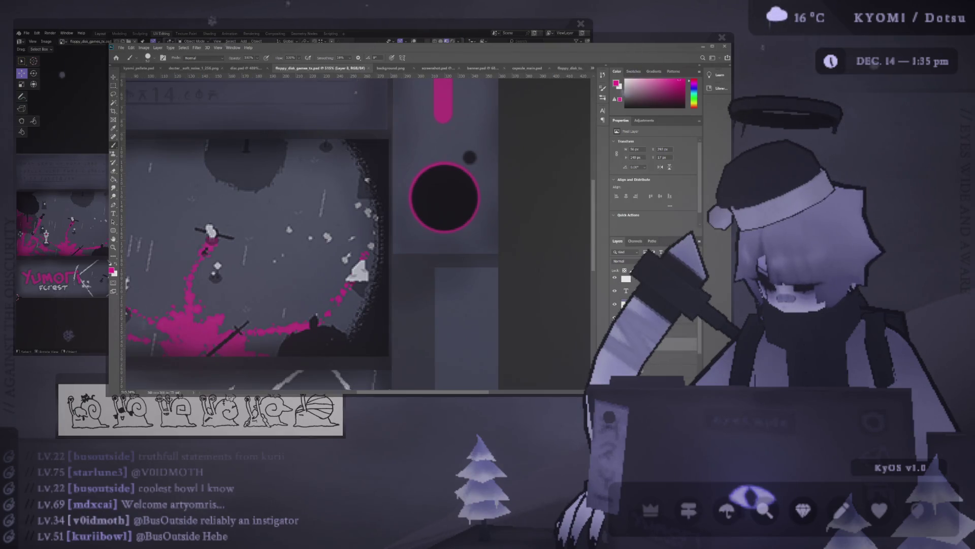
Step: Try a solid pink hub fill, preview it in Blender, then revert to the dark ringed circle
key("alt+BackSpace")
left_click(445, 199)
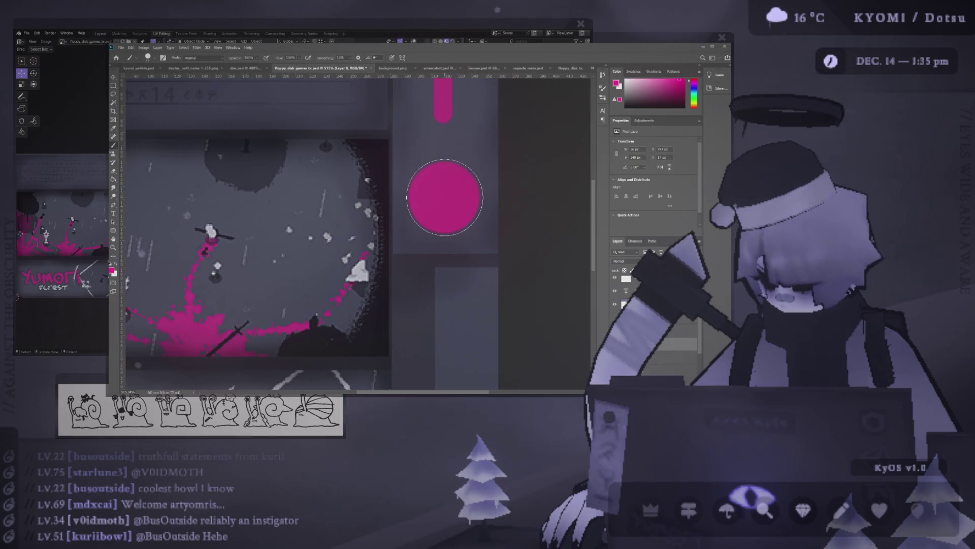
key("alt+Tab")
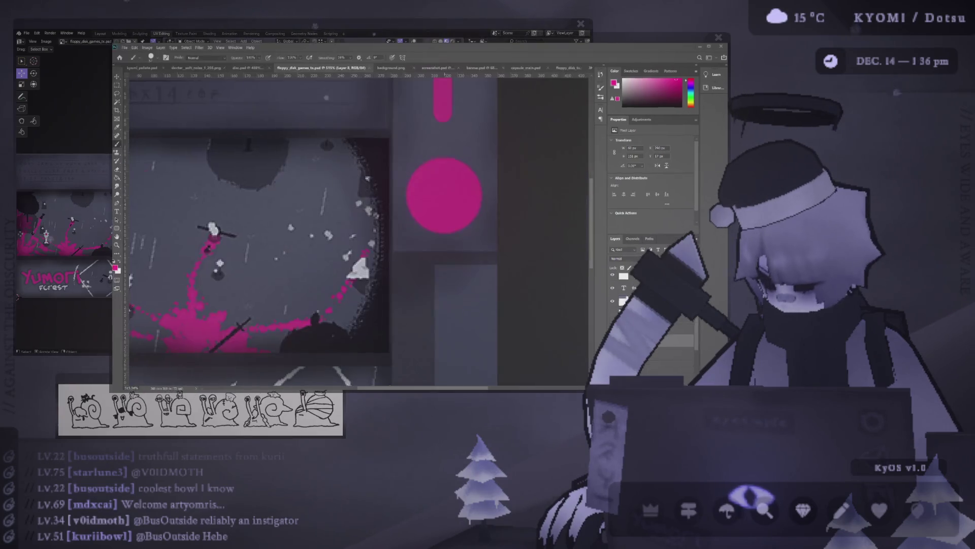
key("alt+Tab")
key("ctrl+z")
Step: Check the dark ringed hub on the model in Blender
key("alt+Tab")
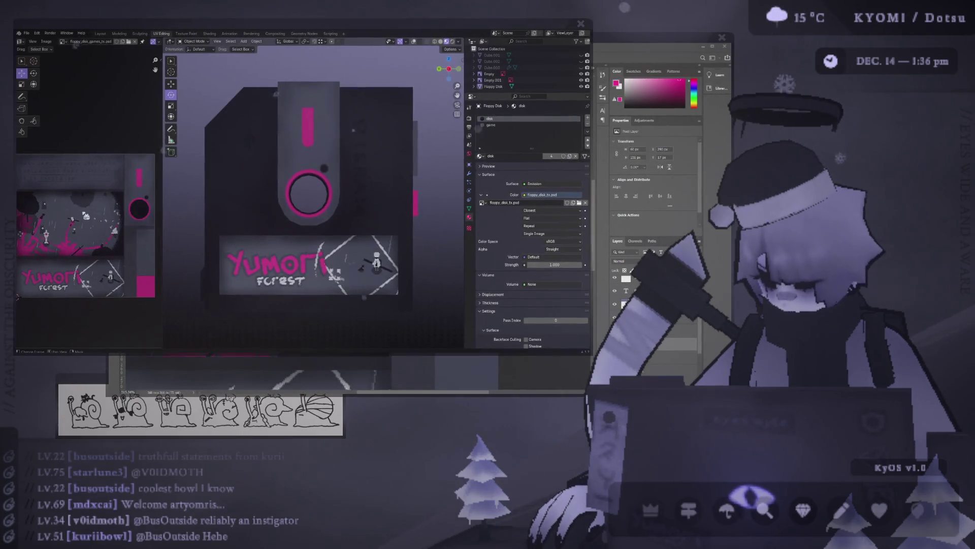
scroll(267, 228, "down", 8)
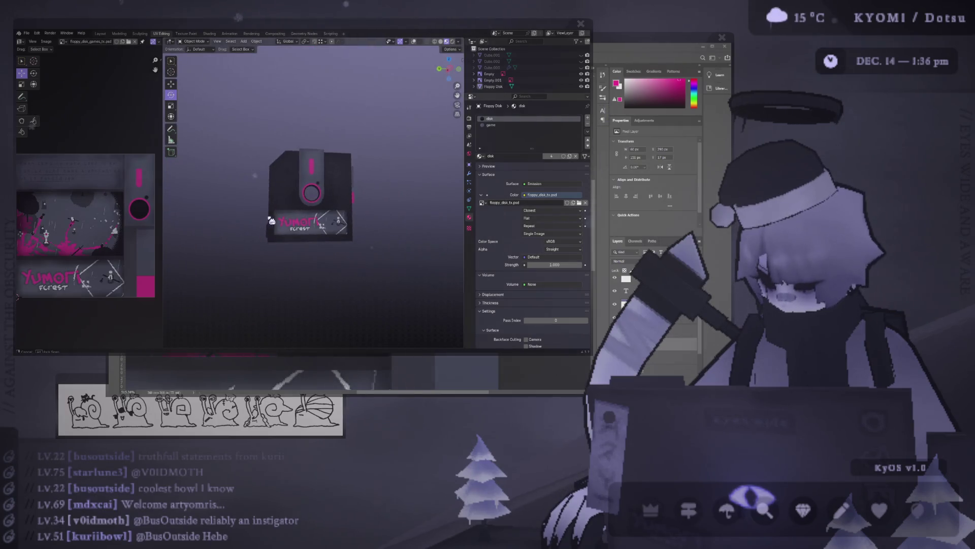
scroll(237, 241, "up", 8)
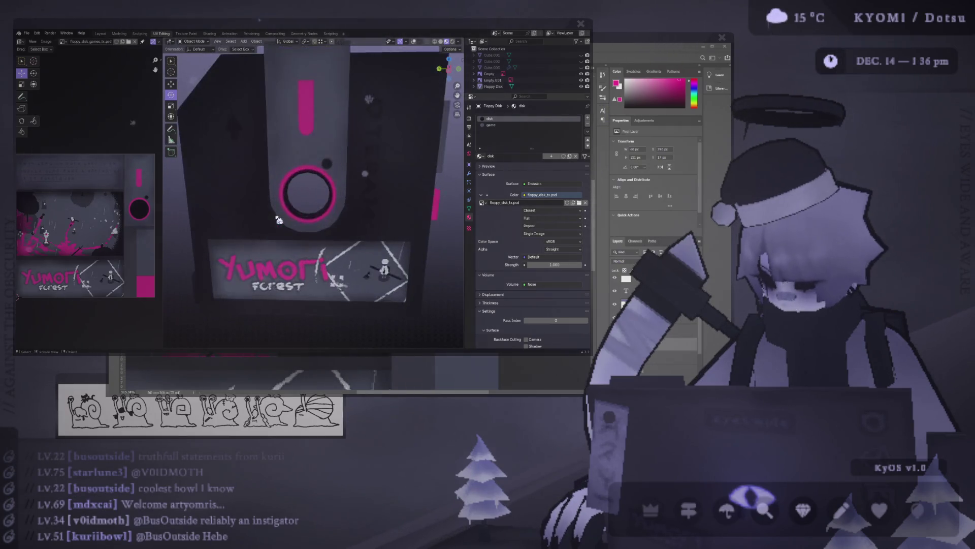
key("alt+Tab")
Step: Sample the hub's near-black colour and paint over the hub with it
left_click(459, 226, "alt")
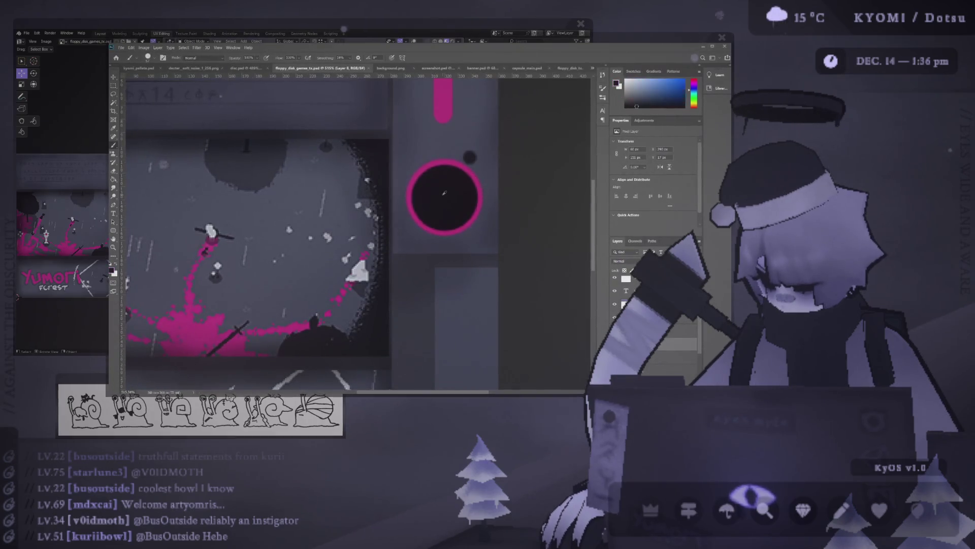
left_click(444, 197)
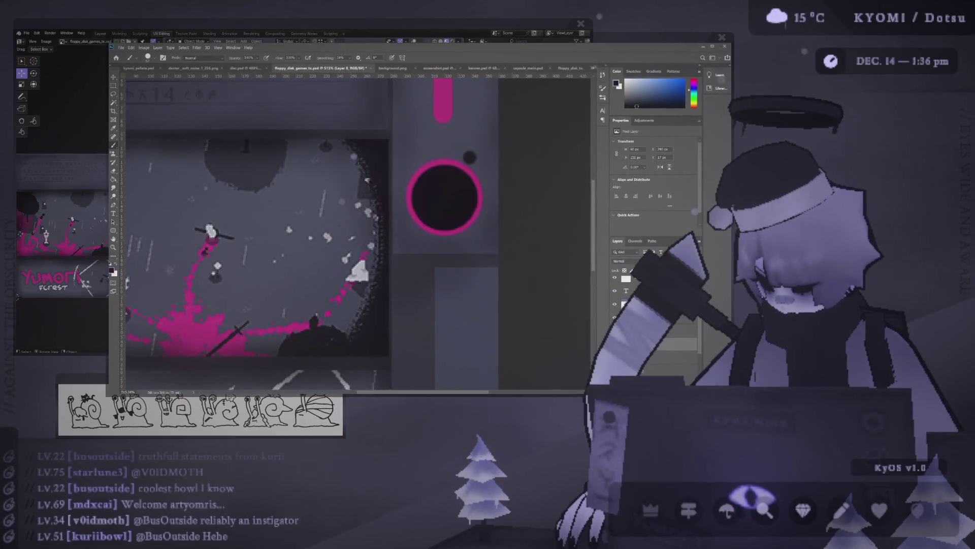
key("alt+bracketleft")
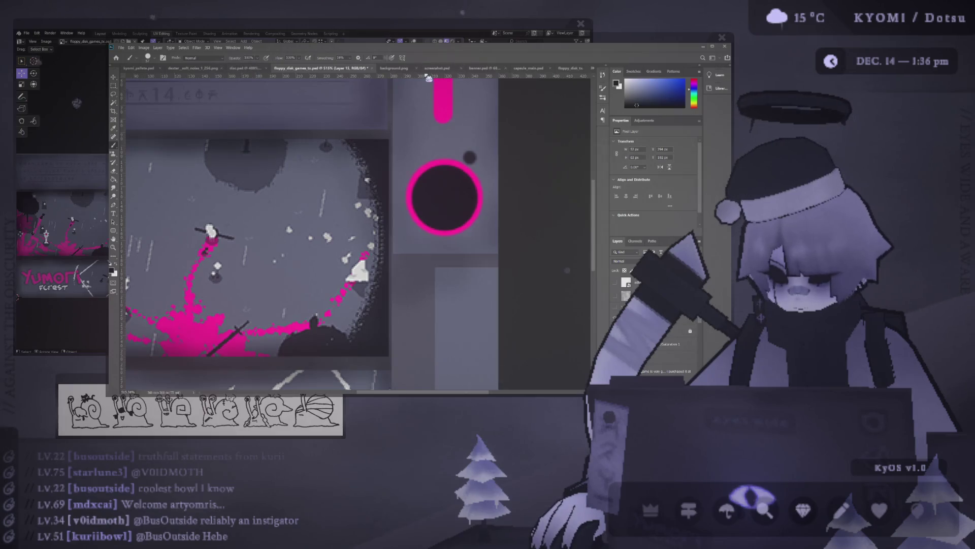
Step: Look at floppy_disk_tx.psd, then return to floppy_disk_games_tx.psd
left_click(569, 67)
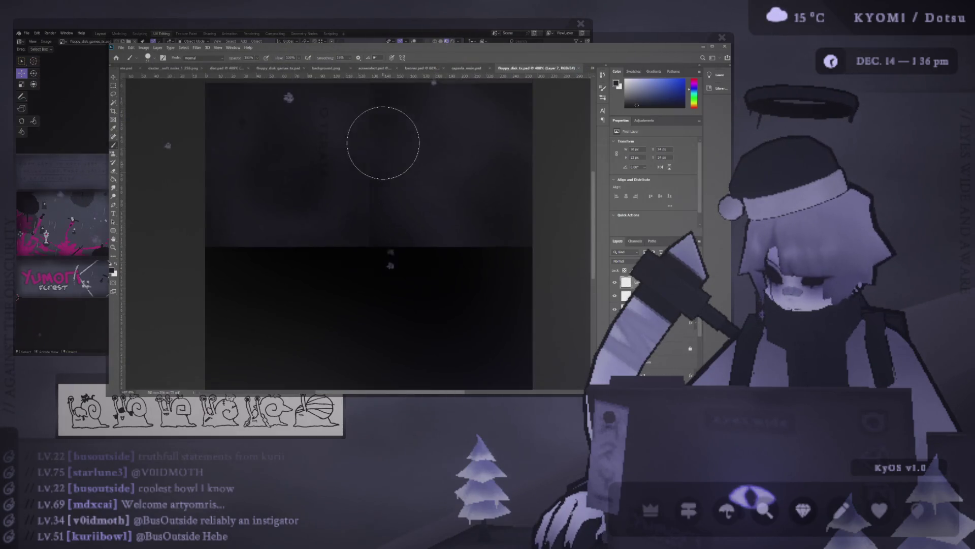
scroll(432, 149, "up", 1)
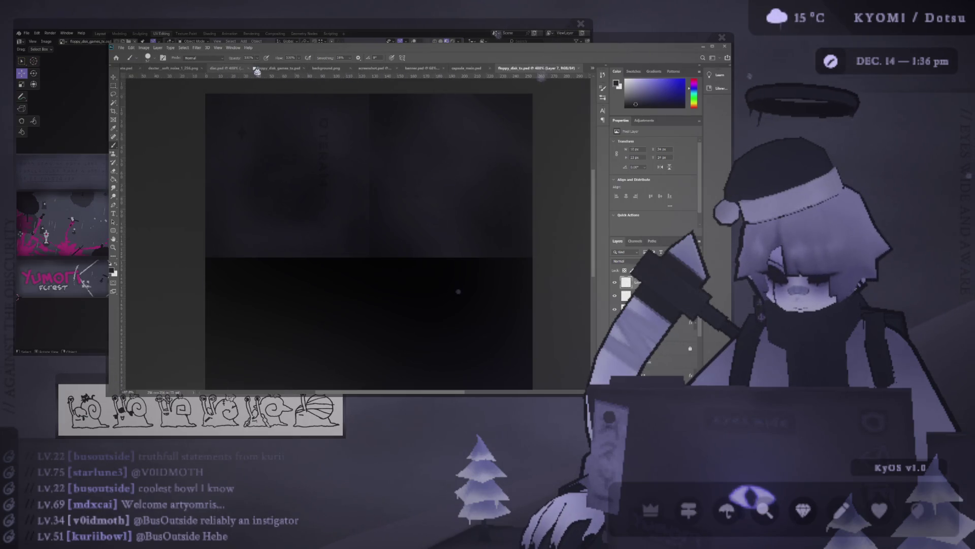
left_click(265, 68)
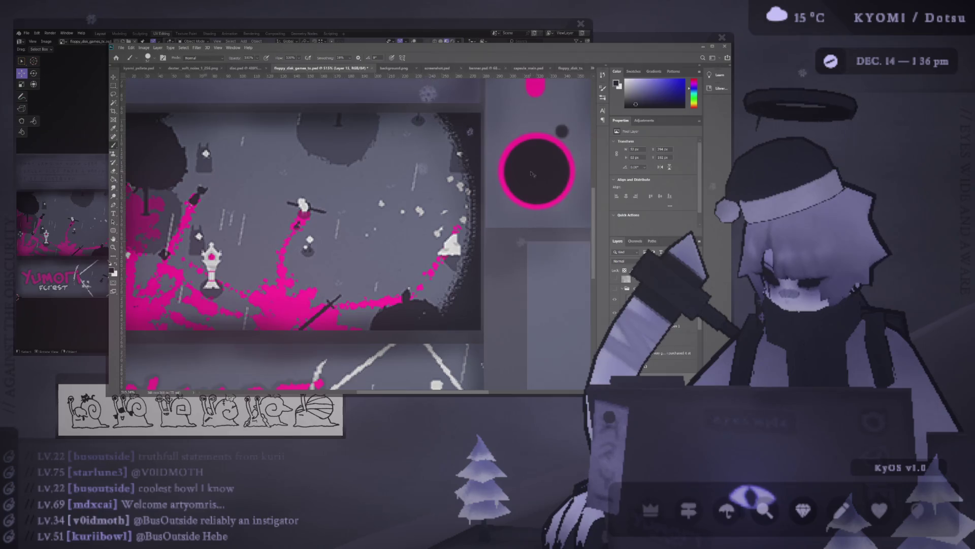
Step: Try three red fills on the hub circle, undoing each one
scroll(532, 174, "right", 3)
key("v")
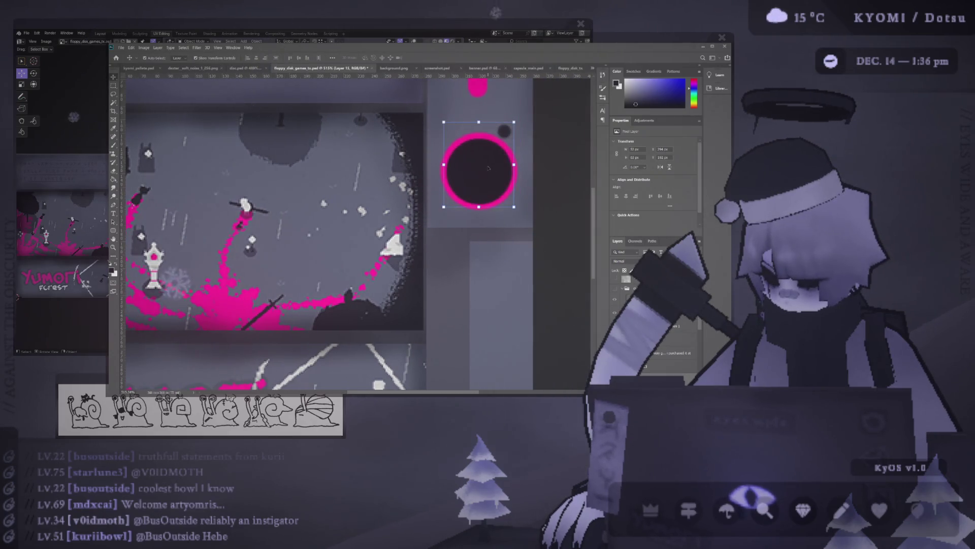
key("b")
left_click(490, 169)
key("ctrl+z")
left_click(490, 179)
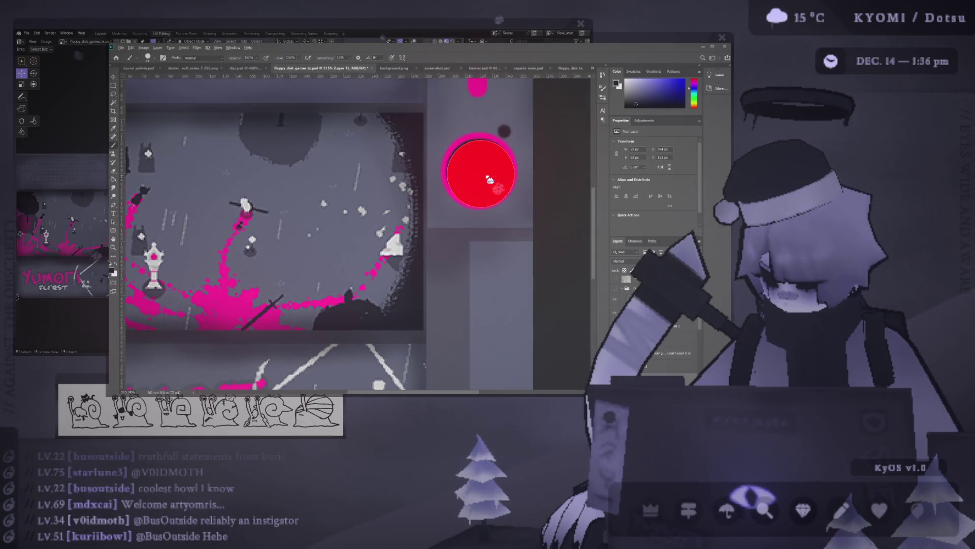
key("ctrl+z")
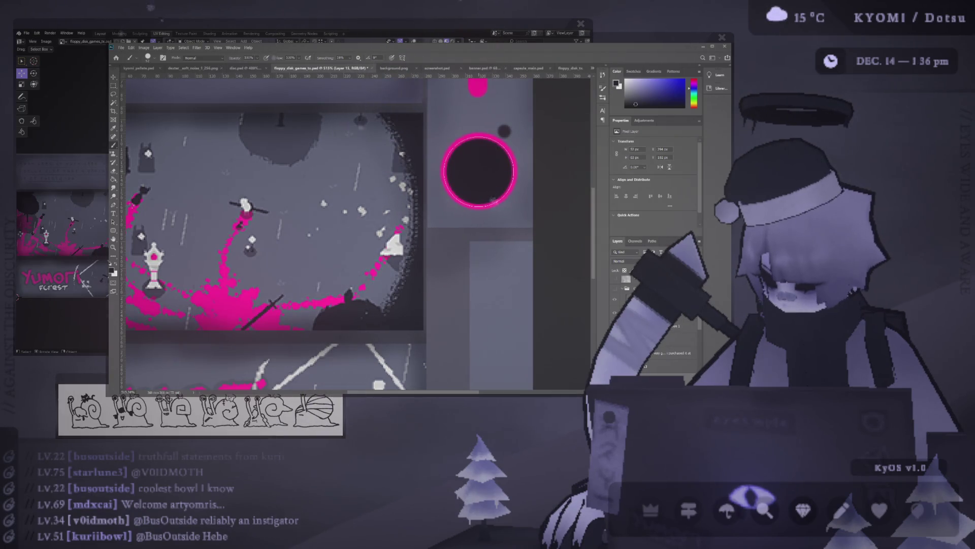
left_click(482, 175)
key("ctrl+z")
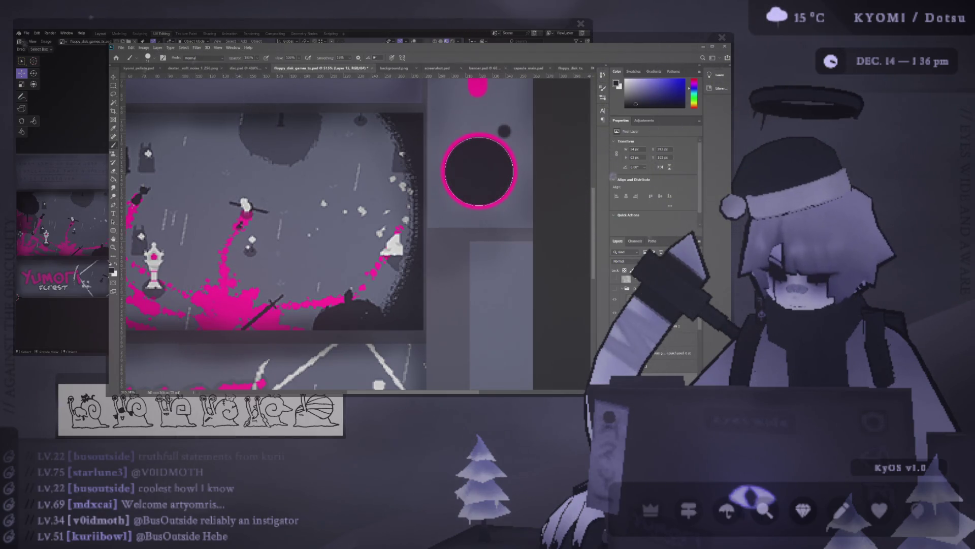
Step: Shrink the brush to dot size, check Blender, and save the texture
right_click_drag(502, 131, 473, 131, "alt")
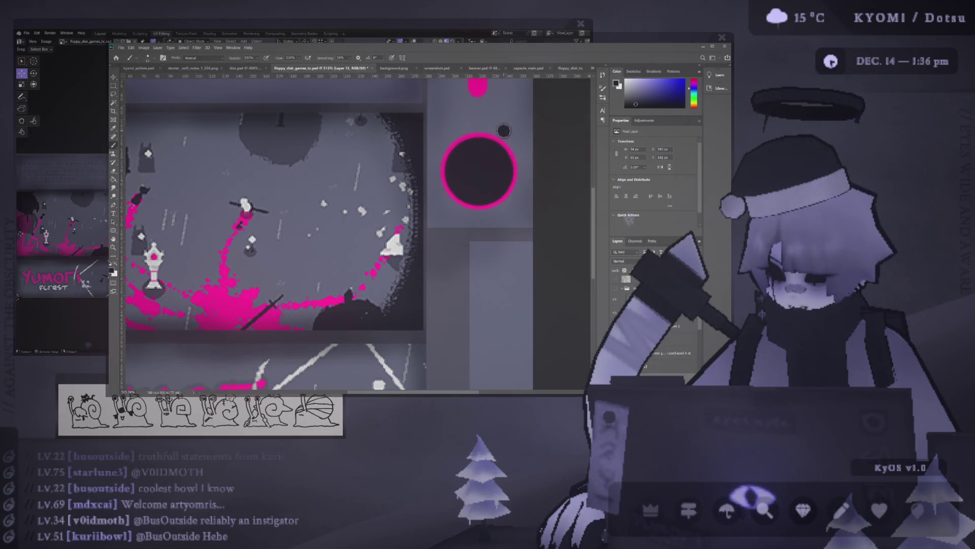
key("alt+Tab")
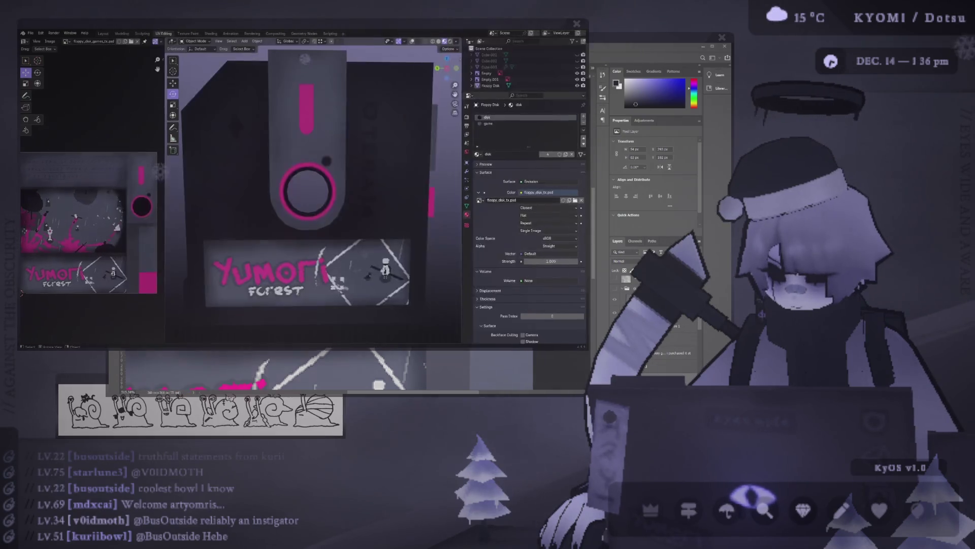
key("alt+Tab")
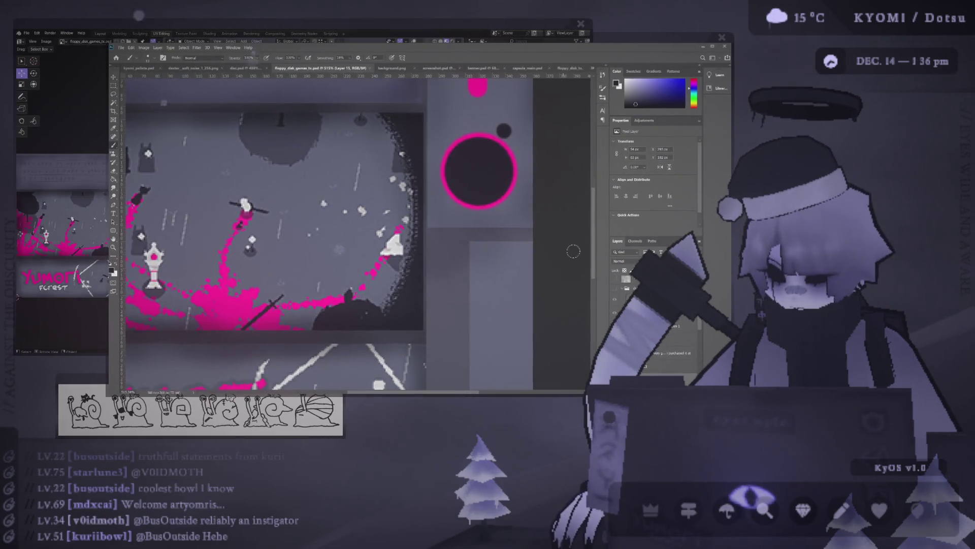
key("ctrl+s")
Step: Orbit the Blender model to view the updated texture from another angle
key("alt+Tab")
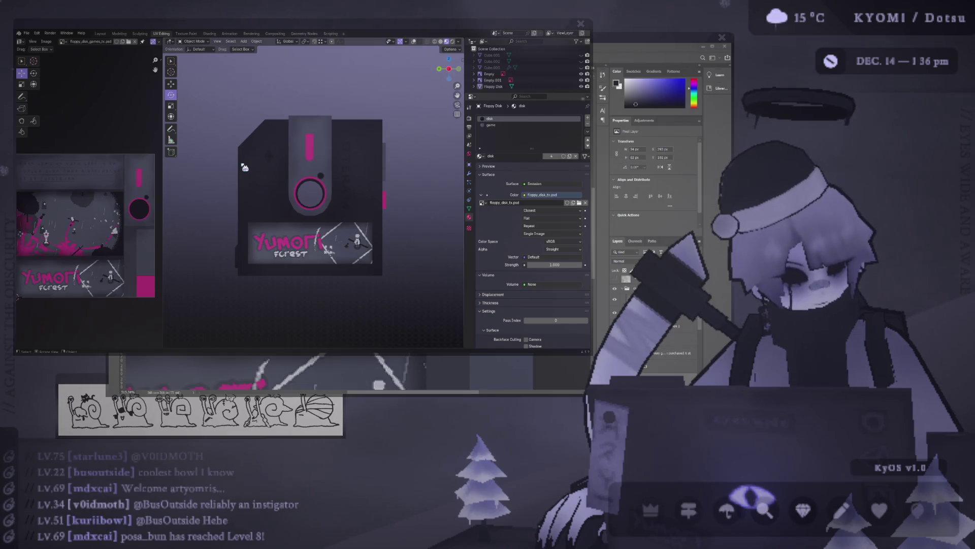
mouse_move(244, 168)
middle_mouse_down()
mouse_move(414, 137)
mouse_move(317, 219)
middle_mouse_up()
scroll(339, 198, "down", 3)
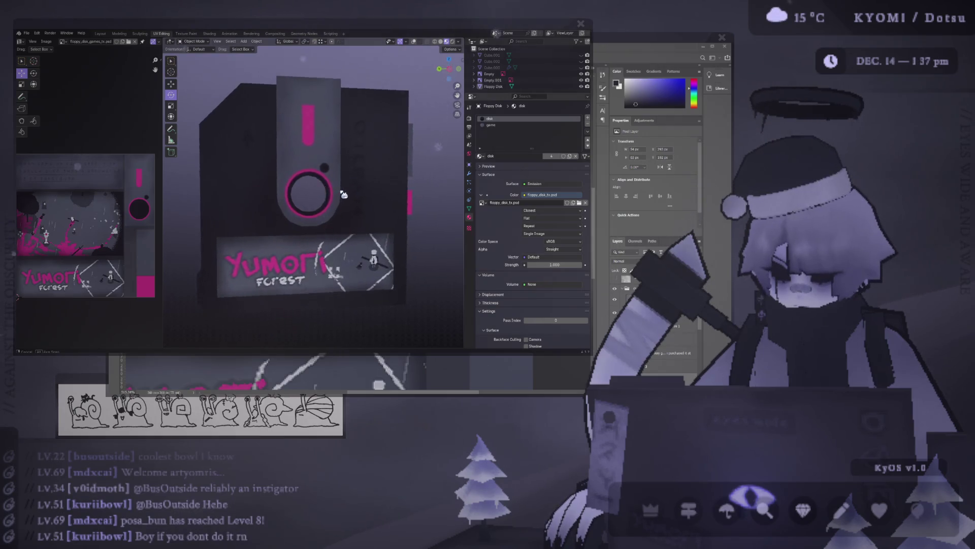
key("alt+Tab")
Step: Nudge the small dark dot higher and to the right, then make Layer 13 active
scroll(508, 159, "up", 2)
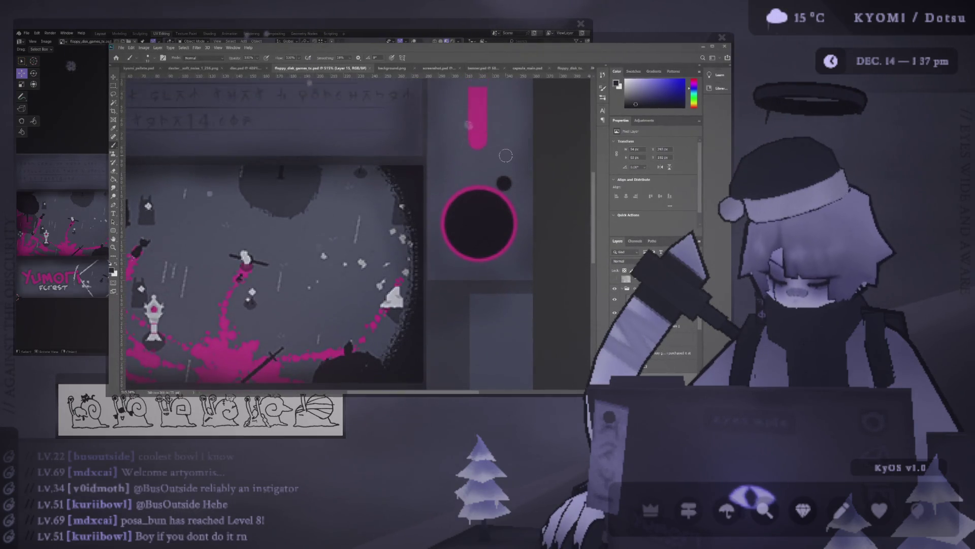
key("m")
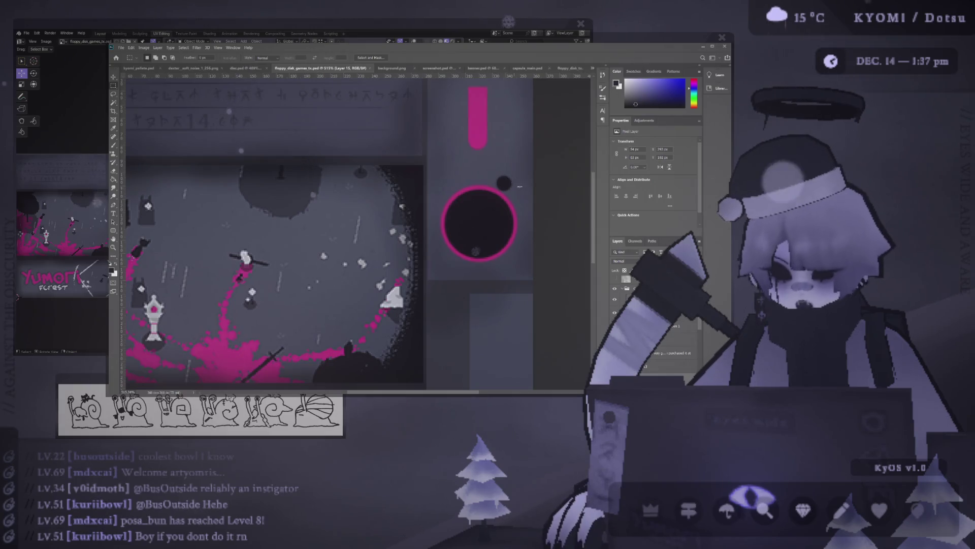
scroll(537, 184, "up", 3, "alt")
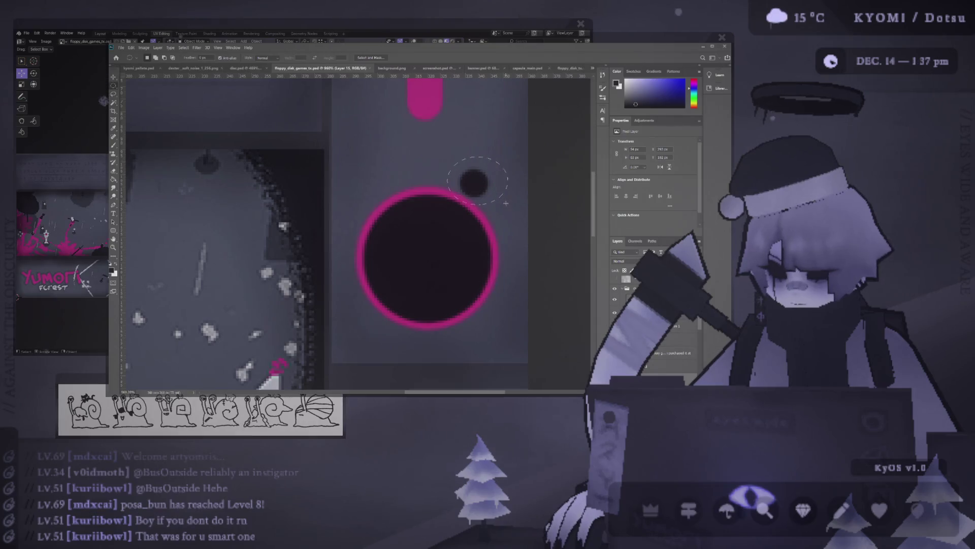
left_click(115, 78)
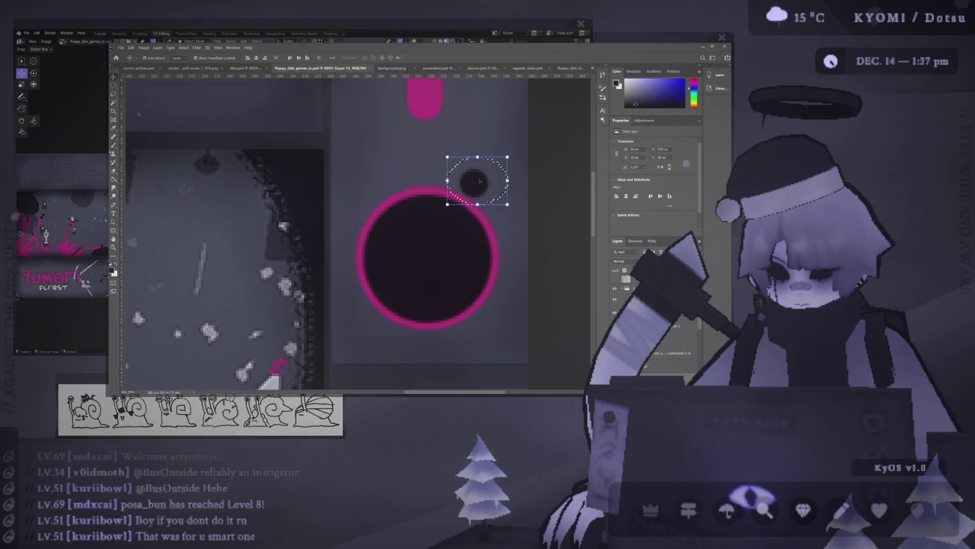
key("ctrl+z")
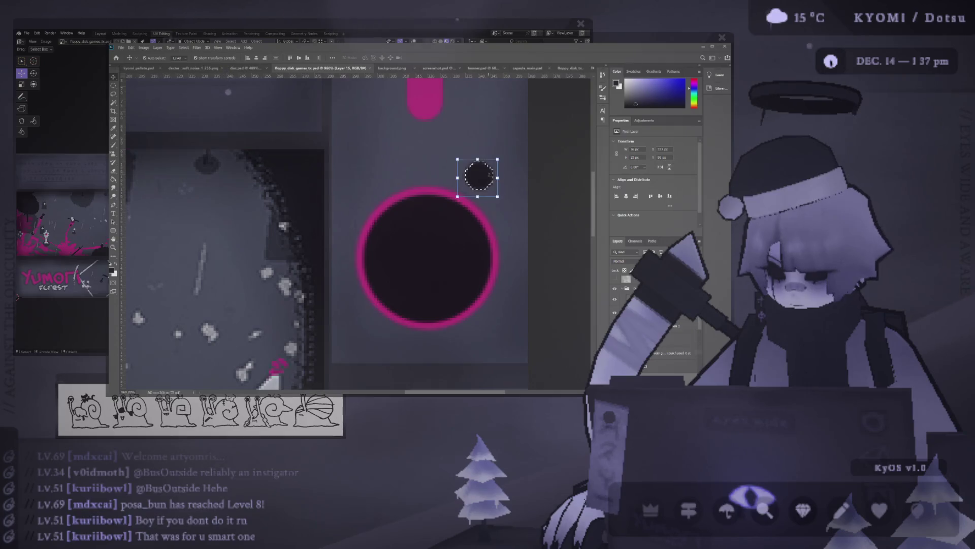
key("e")
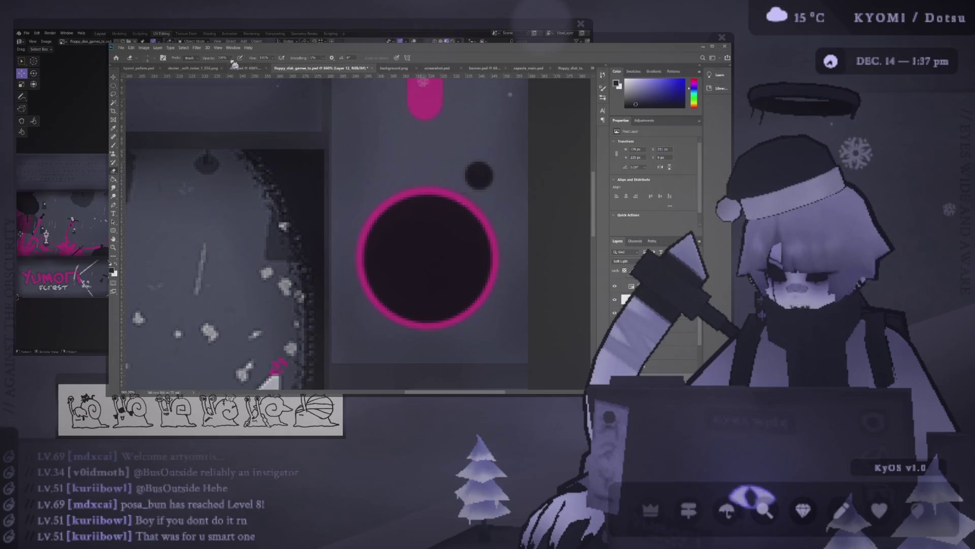
left_click(467, 193, "ctrl")
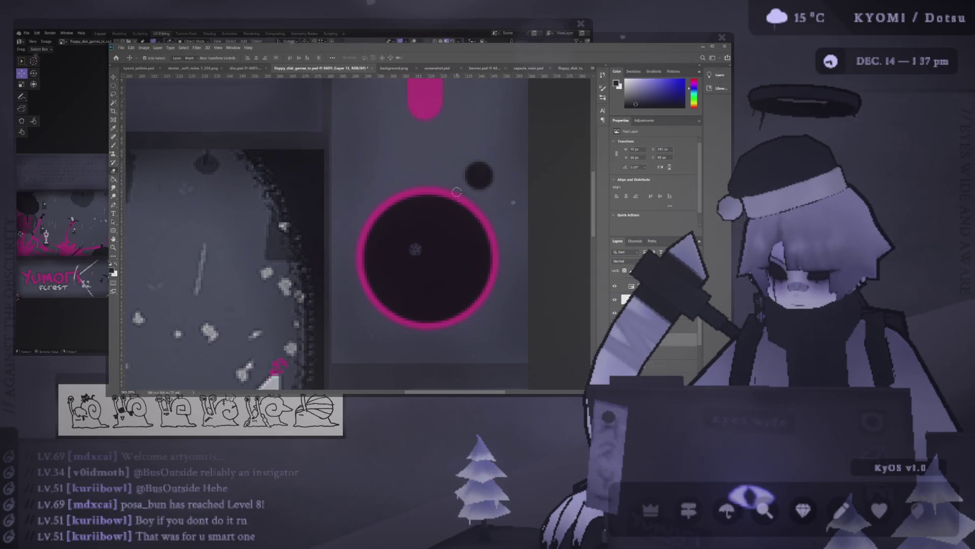
Step: Orbit the disk and snap to front orthographic view, toggling grid and reference overlays
key("alt+Tab")
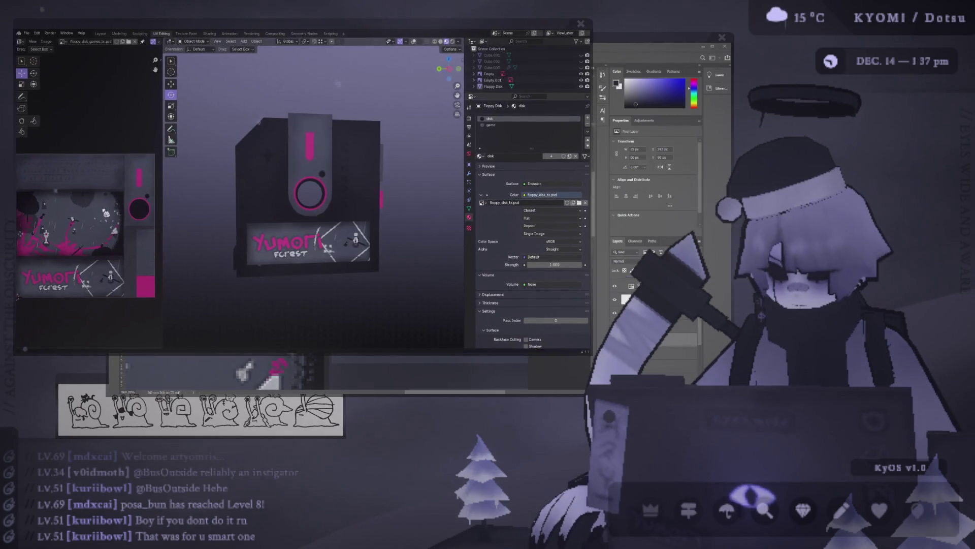
middle_click_drag(264, 213, 212, 211)
scroll(233, 212, "up", 5)
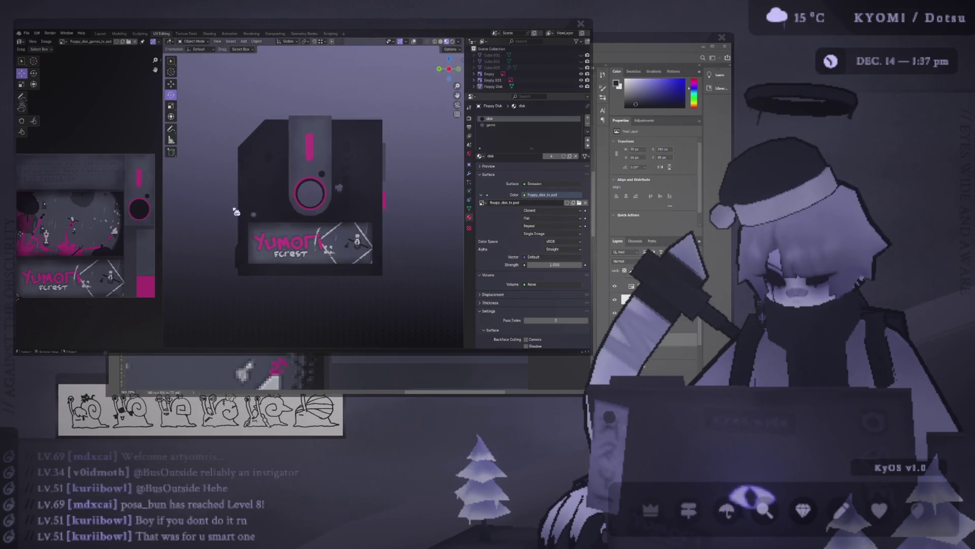
scroll(240, 204, "down", 8)
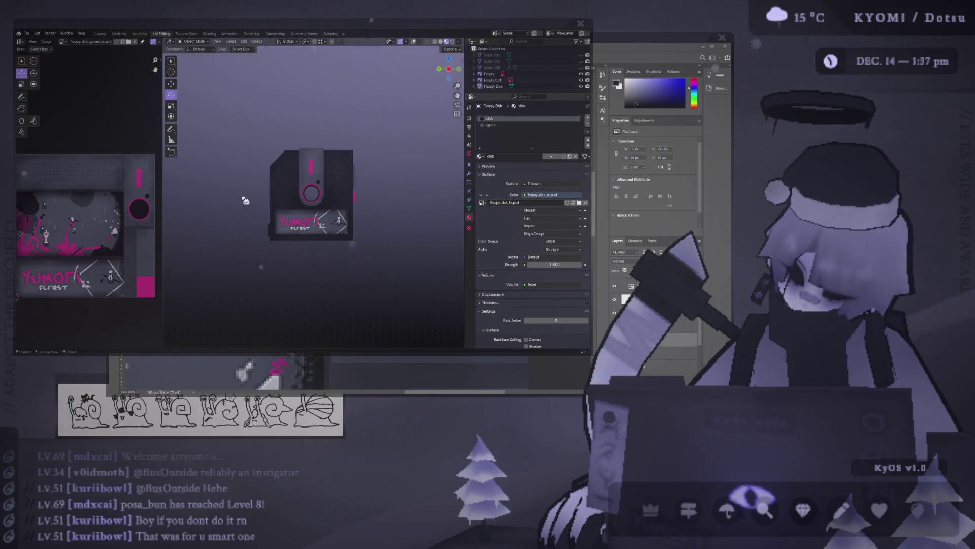
left_click(416, 42)
scroll(336, 151, "up", 6)
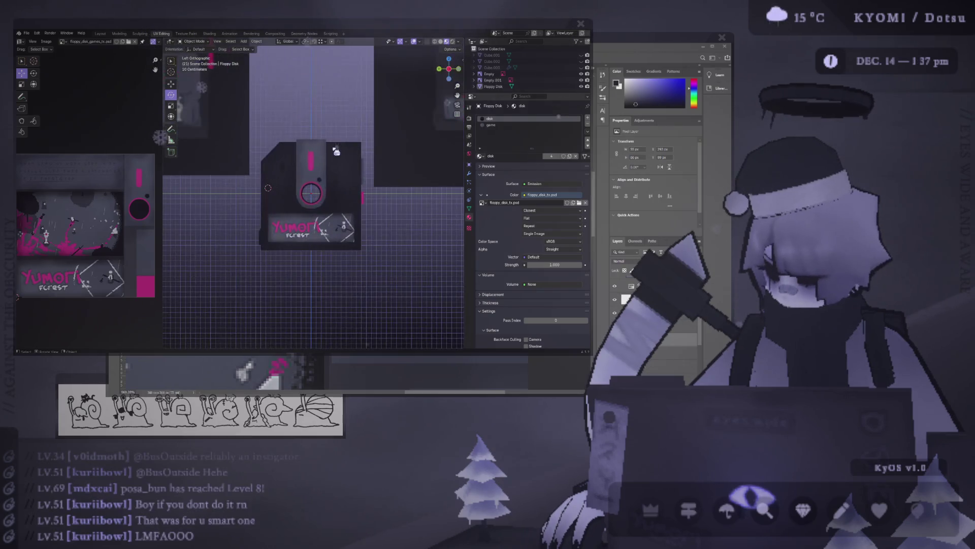
middle_click_drag(344, 116, 345, 128)
key("KP_1")
left_click(416, 42)
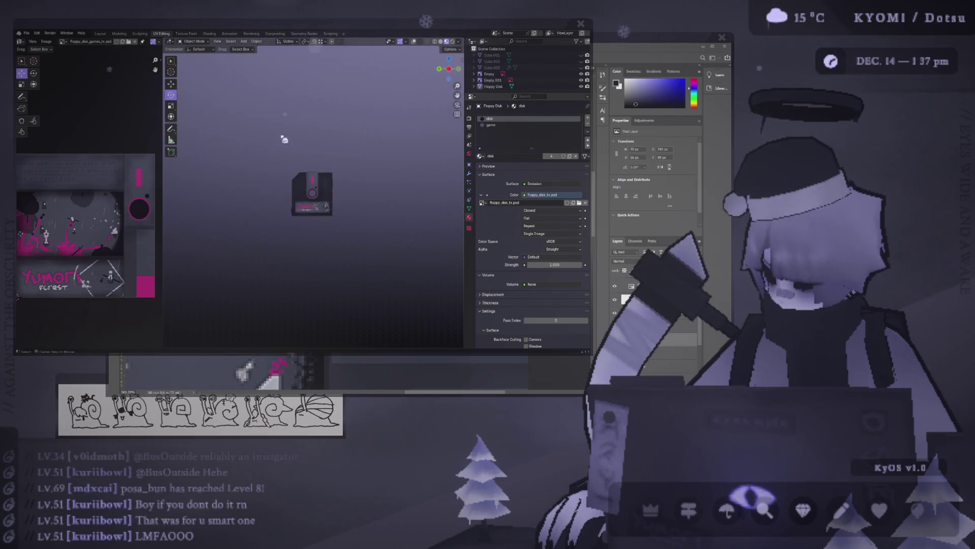
Step: View the disk from its left side and other angles, select it, and return to Photoshop
scroll(284, 167, "up", 8)
scroll(364, 117, "down", 7)
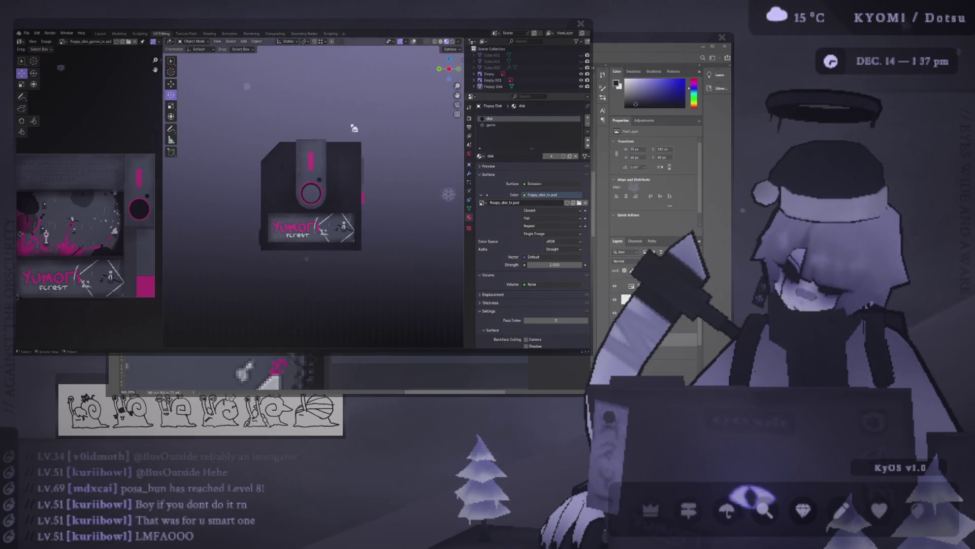
scroll(365, 117, "up", 3)
left_click(420, 42)
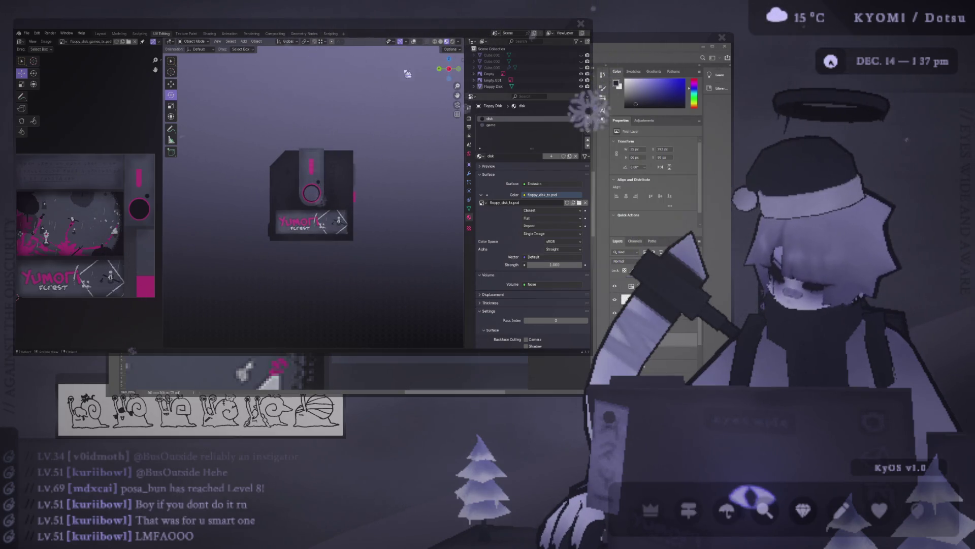
mouse_move(375, 101)
middle_mouse_down("alt")
mouse_move(363, 113)
mouse_move(268, 130)
mouse_move(309, 144)
middle_mouse_up("alt")
scroll(283, 135, "down", 2)
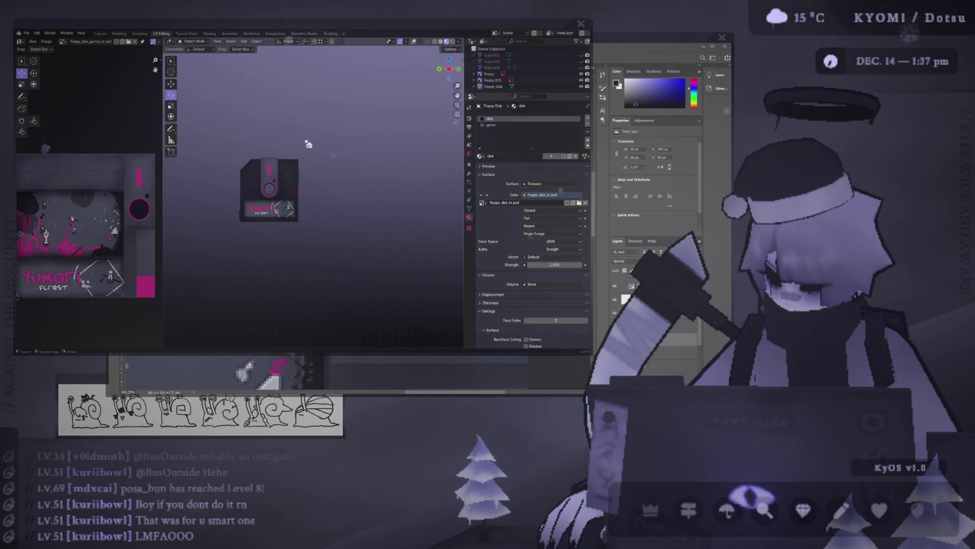
middle_click_drag(232, 186, 406, 194)
scroll(406, 194, "up", 8)
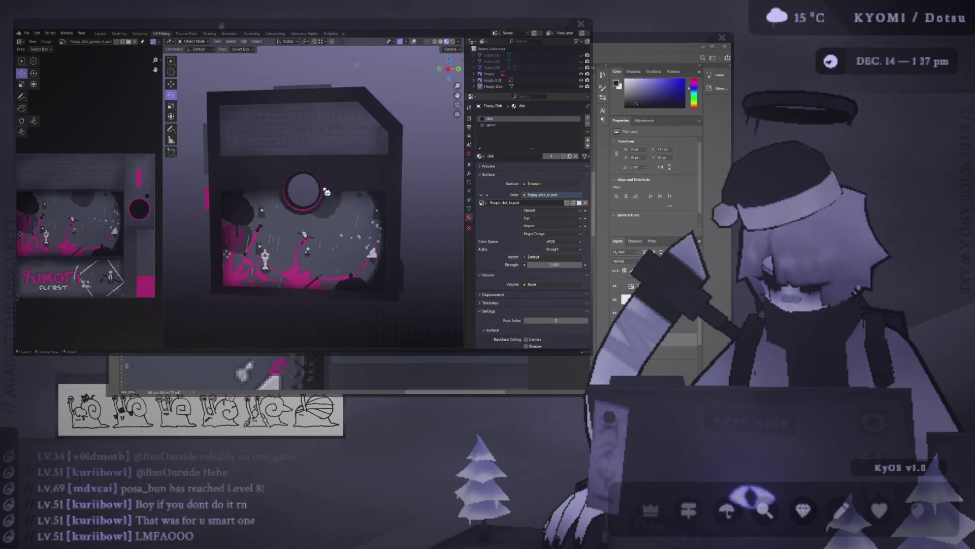
left_click(328, 186)
mouse_move(328, 186)
middle_mouse_down()
mouse_move(320, 174)
mouse_move(405, 180)
middle_mouse_up()
scroll(405, 181, "down", 3)
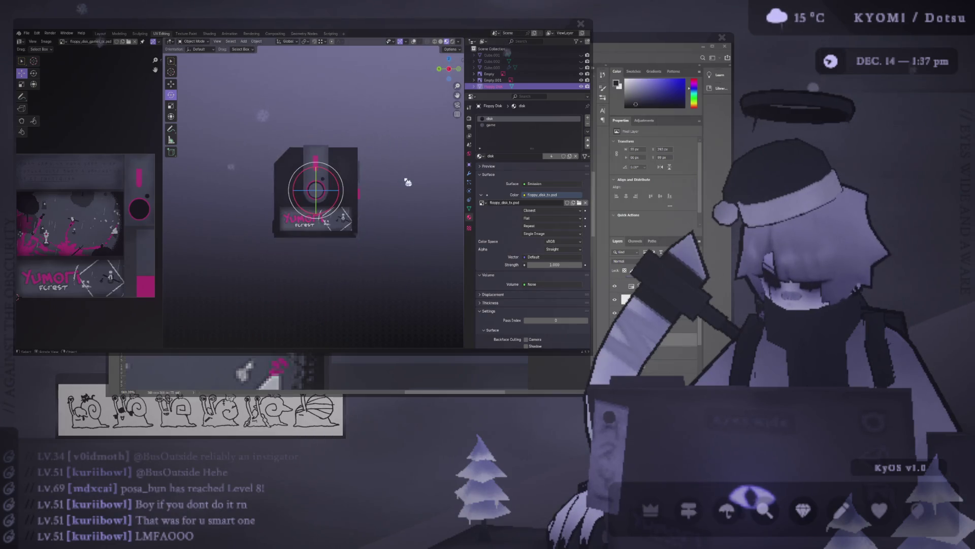
key("alt+Tab")
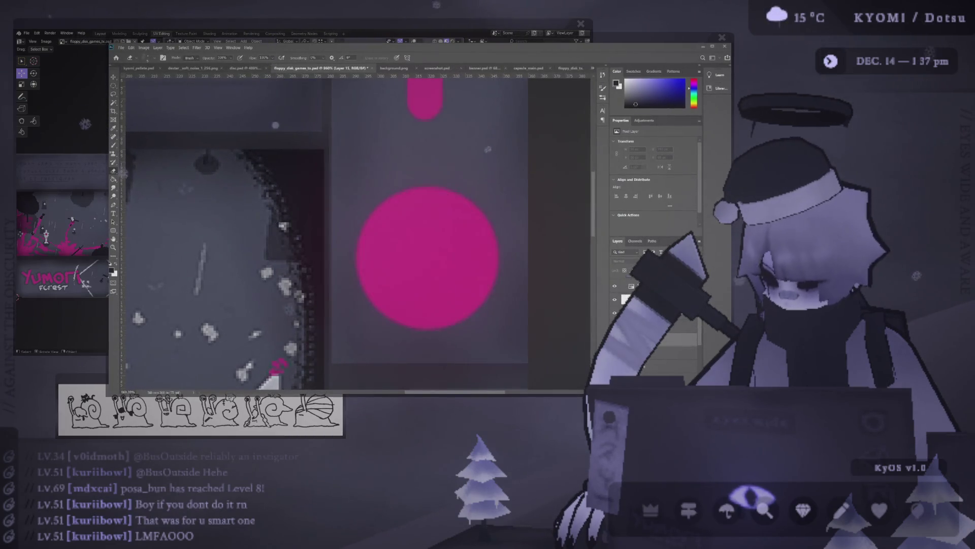
Step: Bring Blender forward to see the solid pink hub on the disk model
key("alt+Tab")
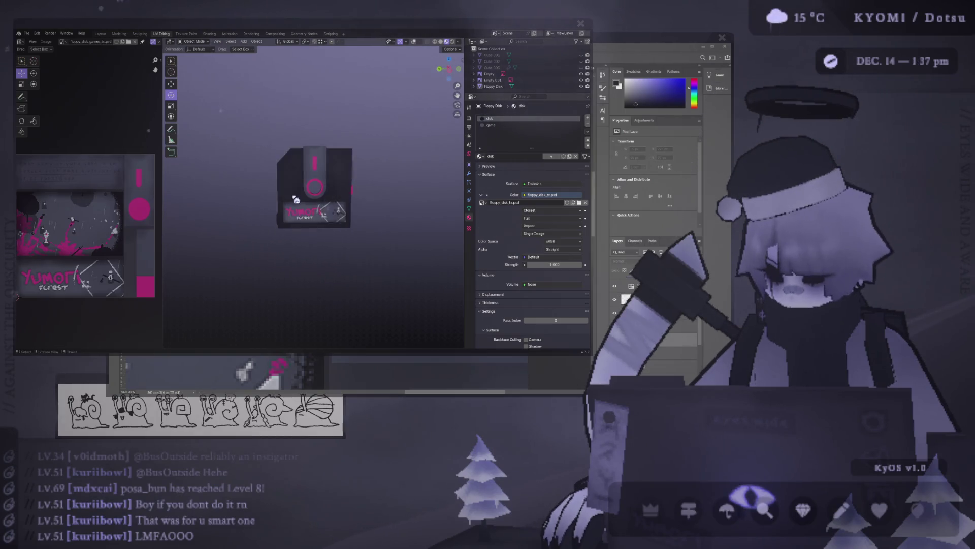
Step: Inspect the pink hub edge-on and front-on up close, then return to Photoshop
mouse_move(296, 199)
middle_mouse_down("alt")
mouse_move(438, 203)
mouse_move(300, 191)
mouse_move(258, 203)
middle_mouse_up("alt")
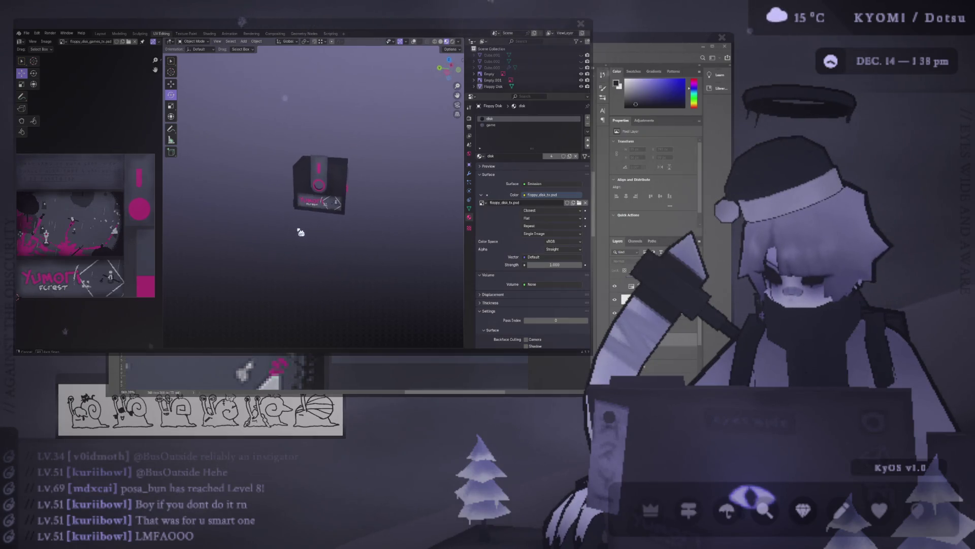
middle_click_drag(300, 223, 311, 211)
scroll(311, 211, "up", 5)
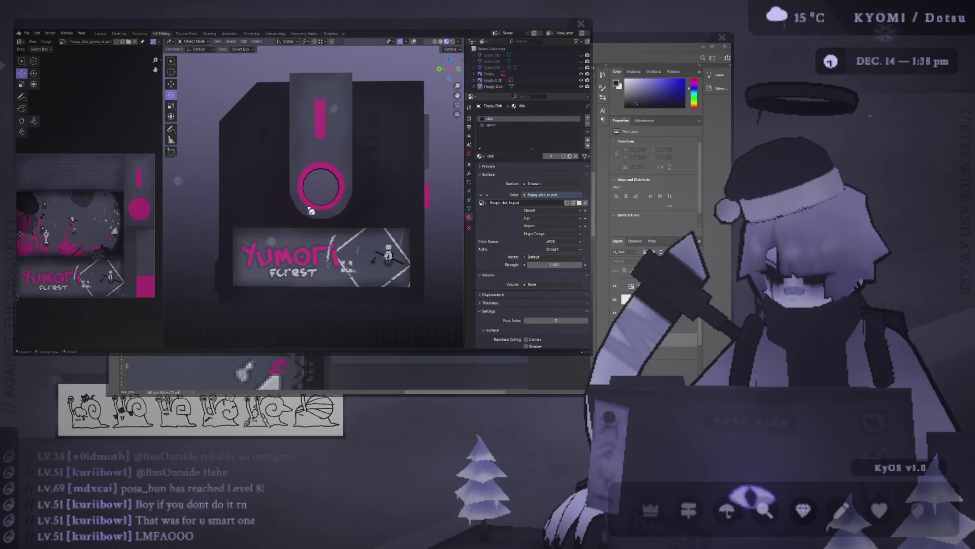
scroll(311, 211, "down", 4)
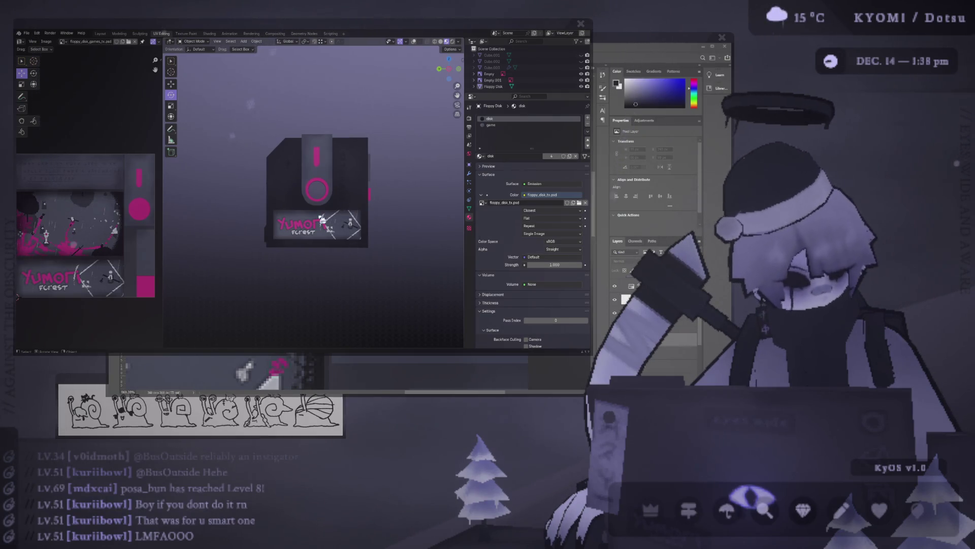
mouse_move(326, 211)
middle_mouse_down()
mouse_move(238, 219)
mouse_move(264, 218)
middle_mouse_up()
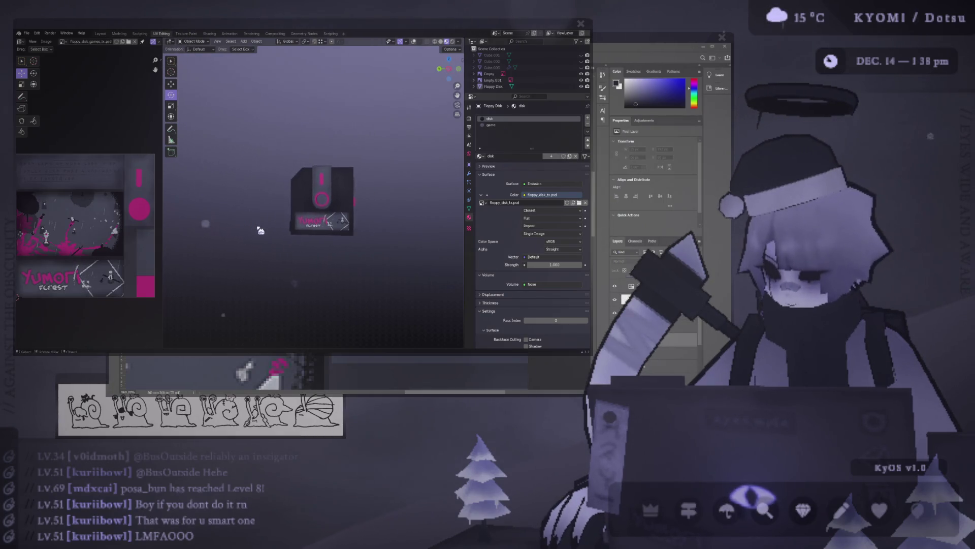
key("alt+Tab")
Step: Select the pink circle's layer, shrink the brush, and restore the dark hub and dot
left_click(458, 251)
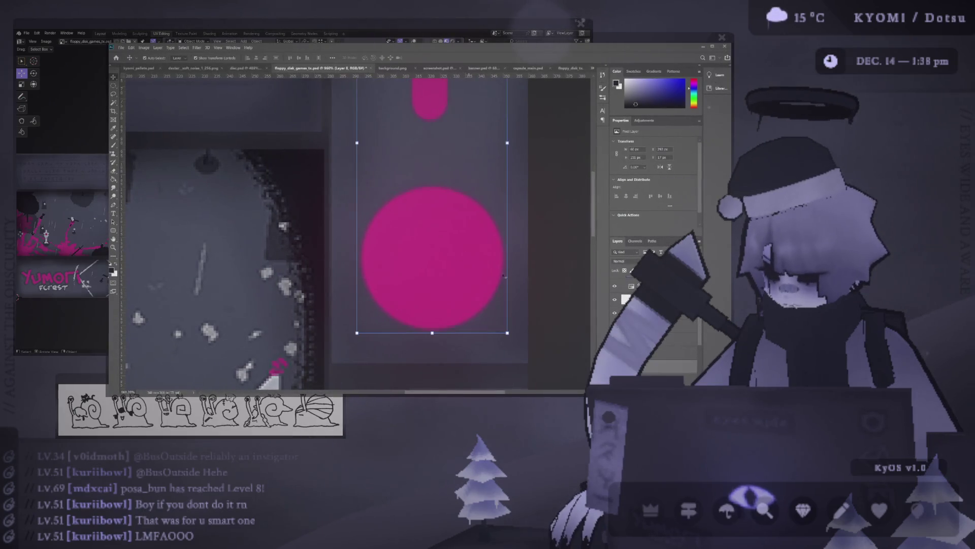
key("e")
left_click(427, 241)
mouse_move(474, 247)
right_mouse_down("alt")
mouse_move(457, 255)
mouse_move(488, 251)
right_mouse_up("alt")
key("b")
left_click(427, 259)
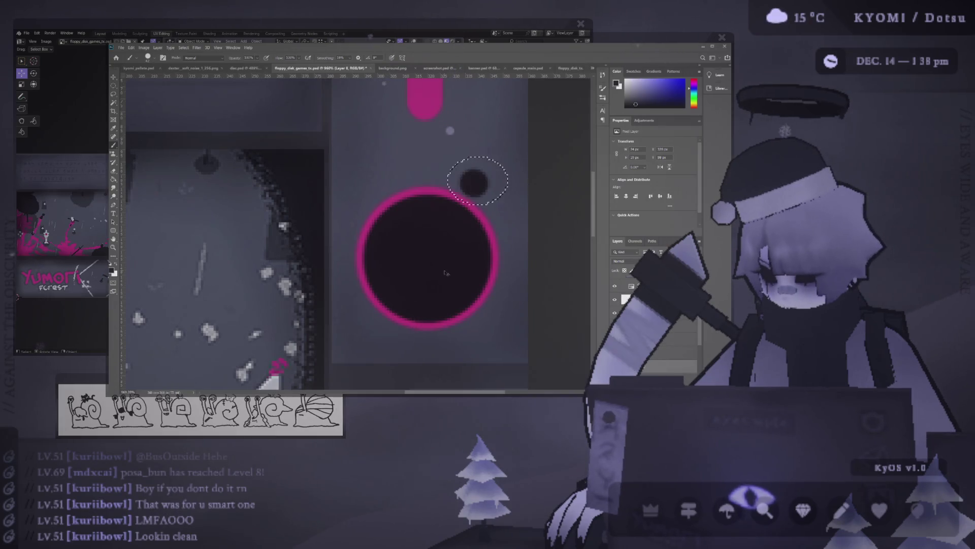
Step: Test red brush dabs on the dark hub, undoing each back to a plain dark circle
key("v")
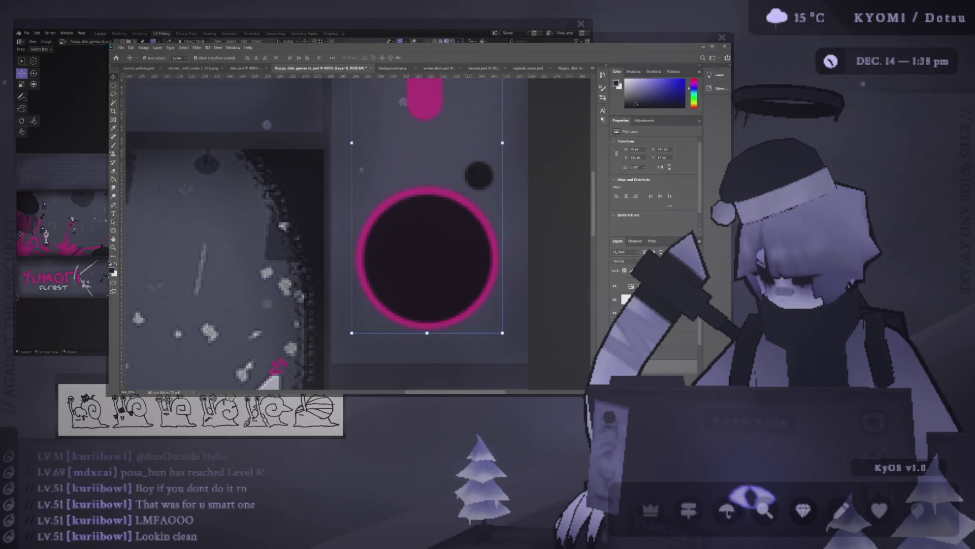
key("b")
left_click(415, 241)
key("ctrl+z")
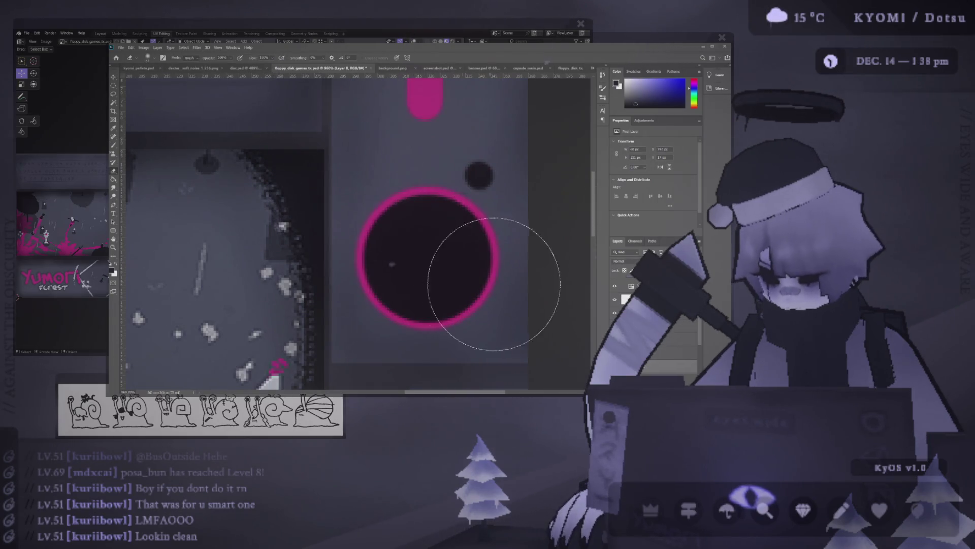
key("ctrl+z")
key("b")
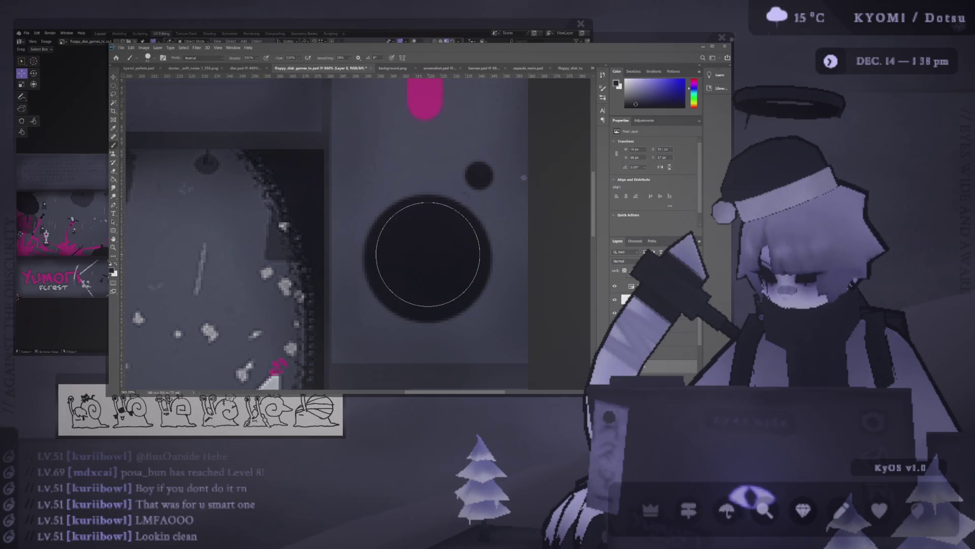
left_click(442, 257)
key("ctrl+z")
left_click(443, 262)
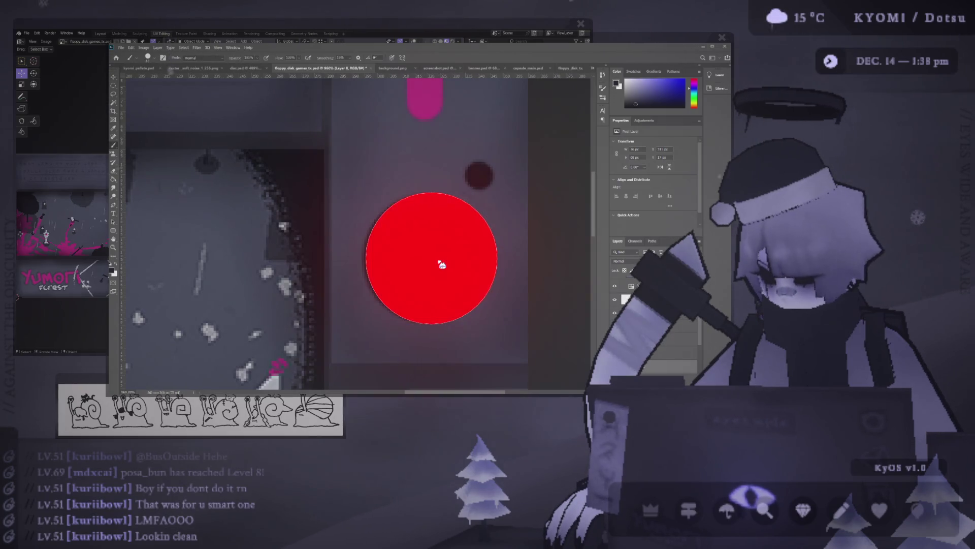
key("ctrl+z")
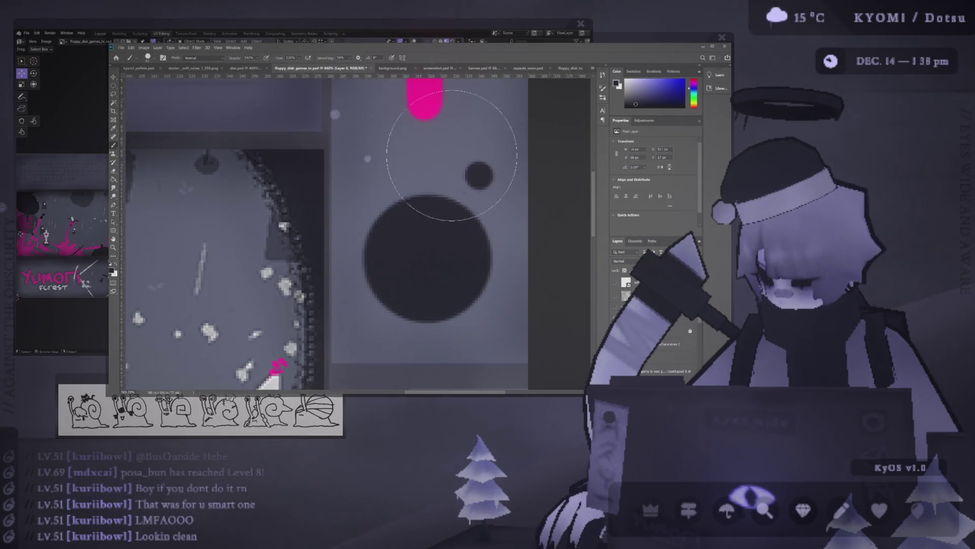
Step: Sample the pink and try filling the circle selection with it, then undo
left_click(425, 99, "alt")
key("ctrl+shift+d")
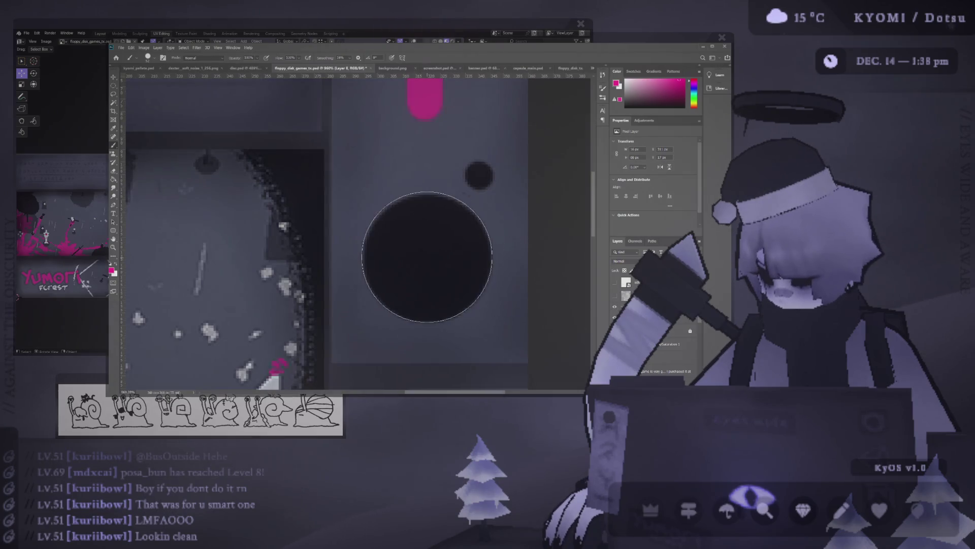
key("ctrl+d")
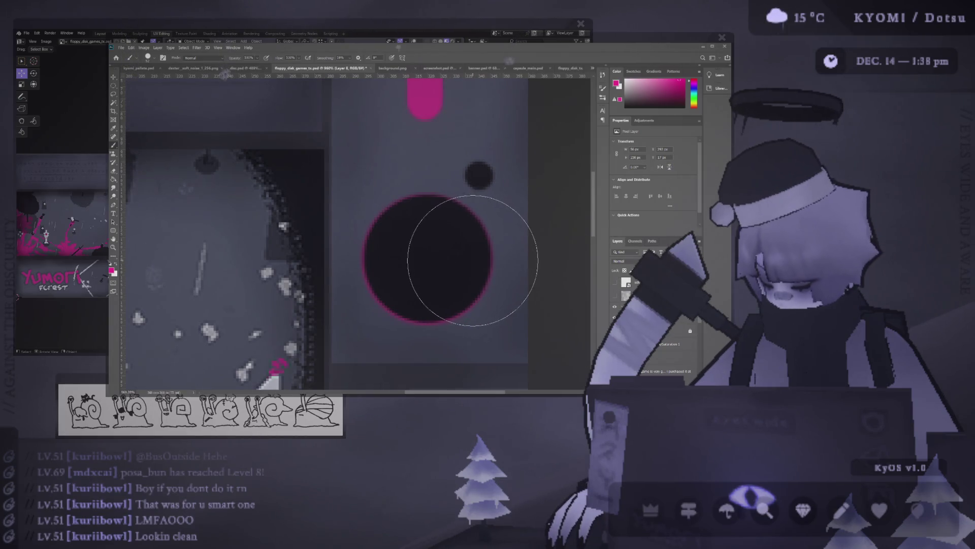
key("v")
key("b")
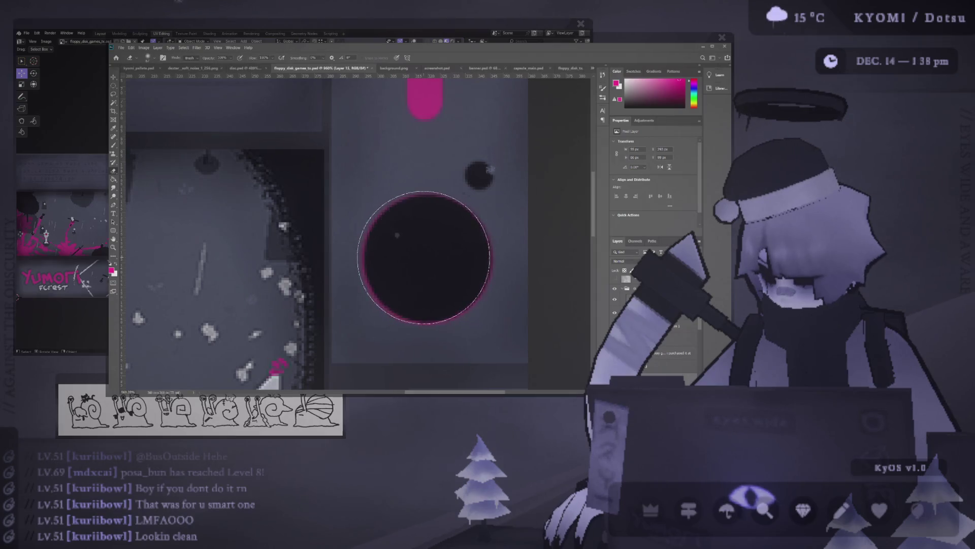
key("alt+BackSpace")
key("ctrl+z")
key("ctrl+shift+z")
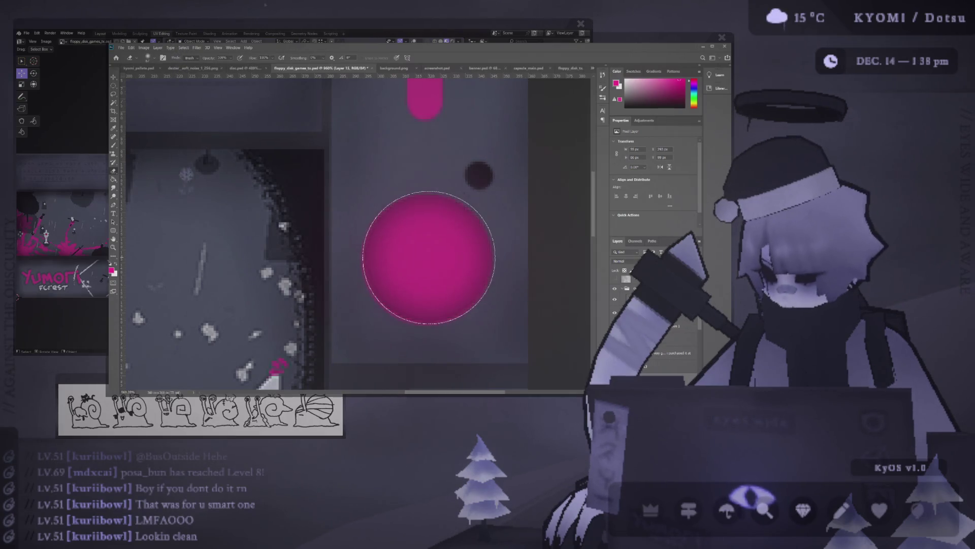
key("ctrl+z")
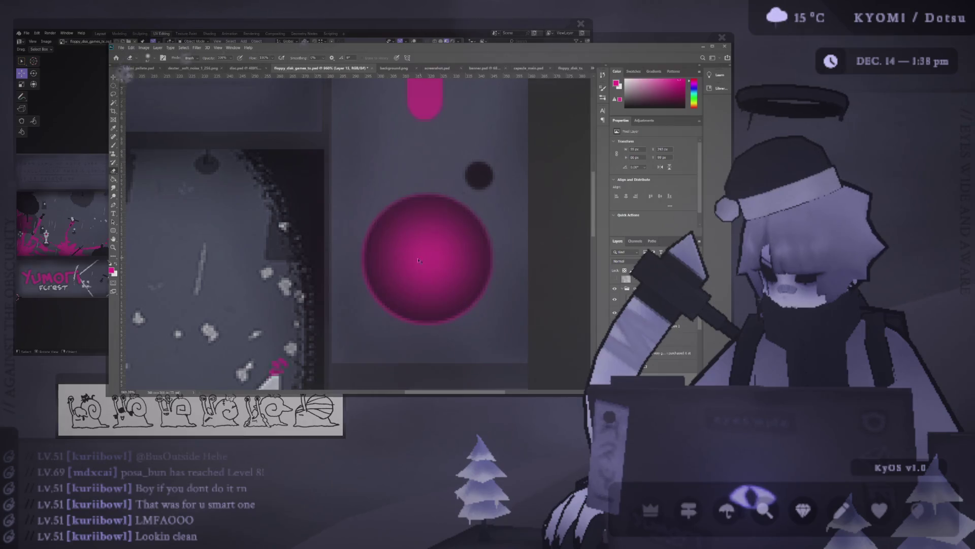
Step: Fill an elliptical selection over the hub with solid pink and check it in Blender
left_click(117, 90)
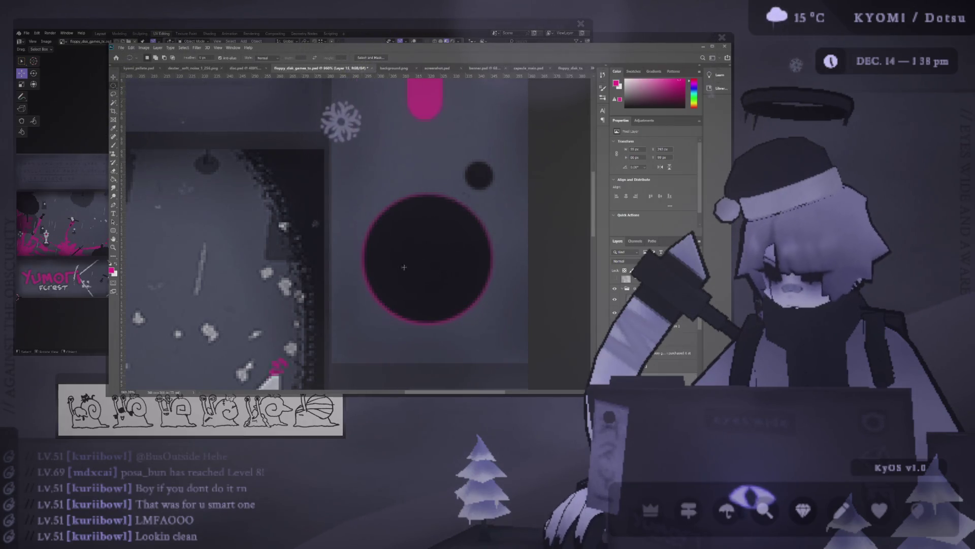
left_click_drag(359, 193, 502, 335)
key("alt+BackSpace")
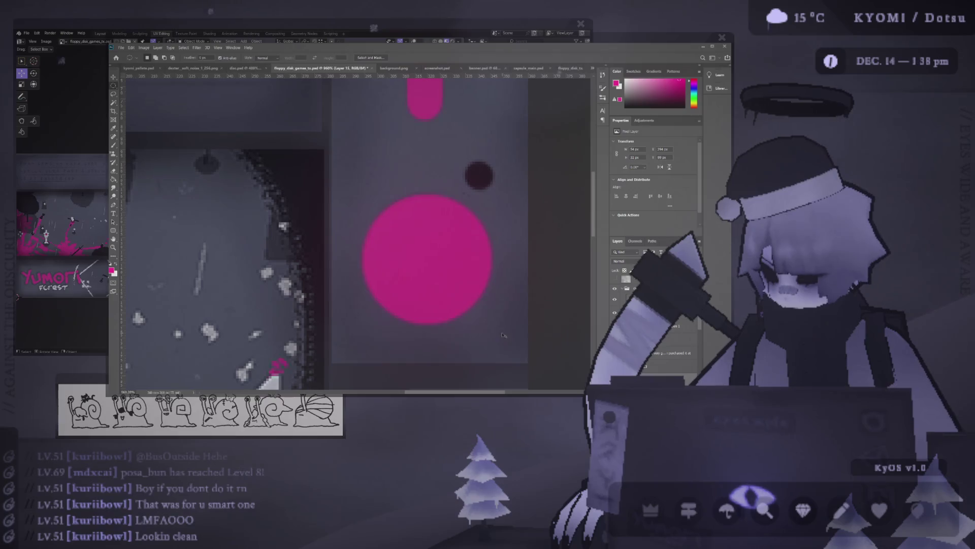
key("alt+Tab")
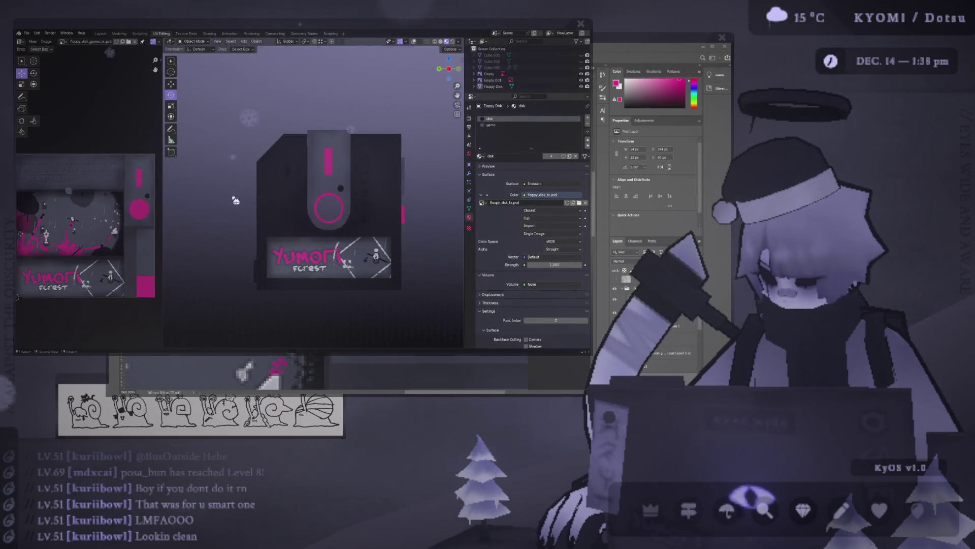
key("alt+Tab")
key("v")
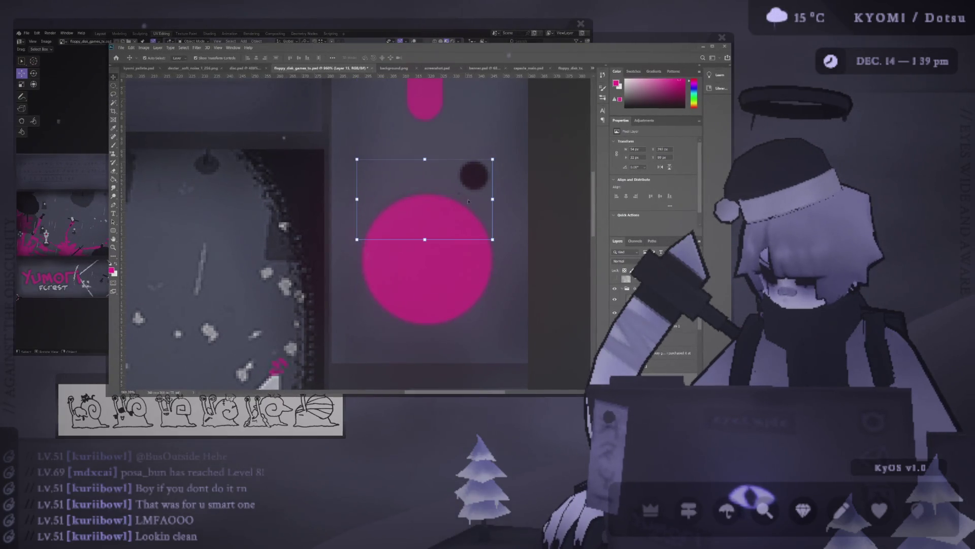
key("e")
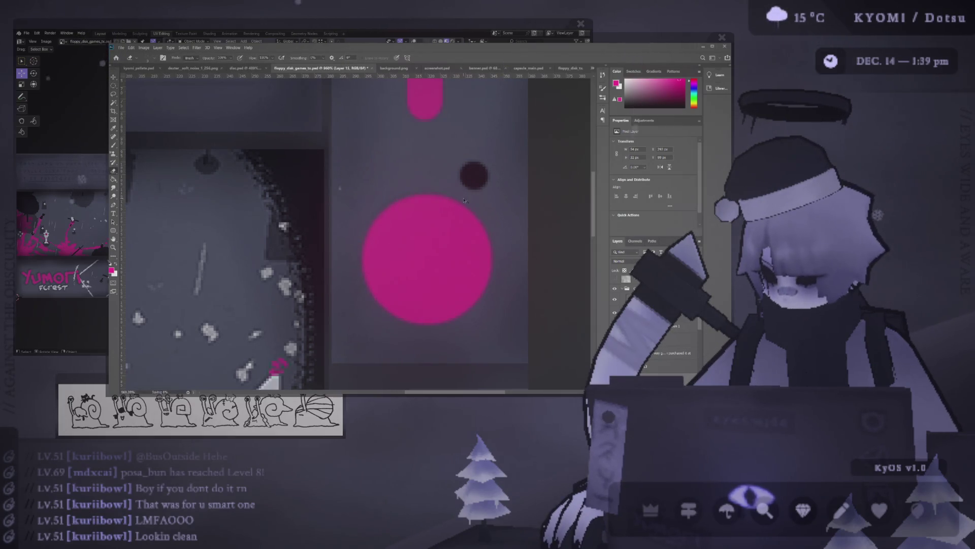
key("alt+Tab")
key("alt+Tab")
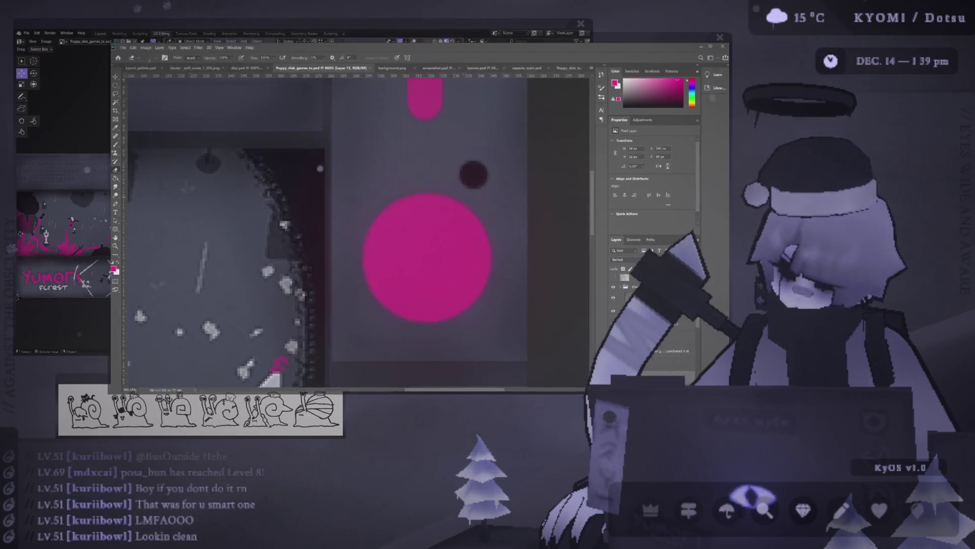
Step: Scale the small dark dot down, then select its layer
left_click(115, 76)
mouse_move(494, 159)
left_mouse_down()
mouse_move(442, 189)
mouse_move(477, 180)
left_mouse_up()
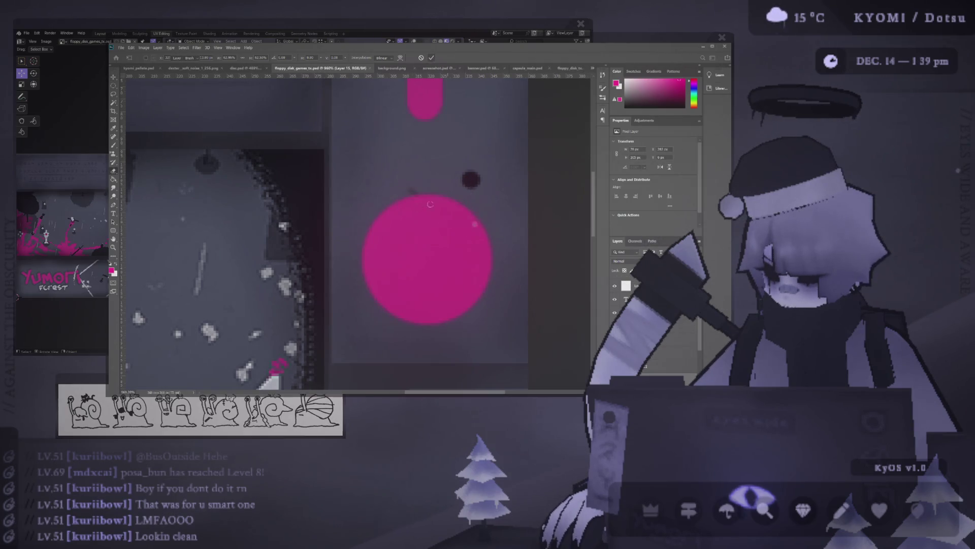
key("e")
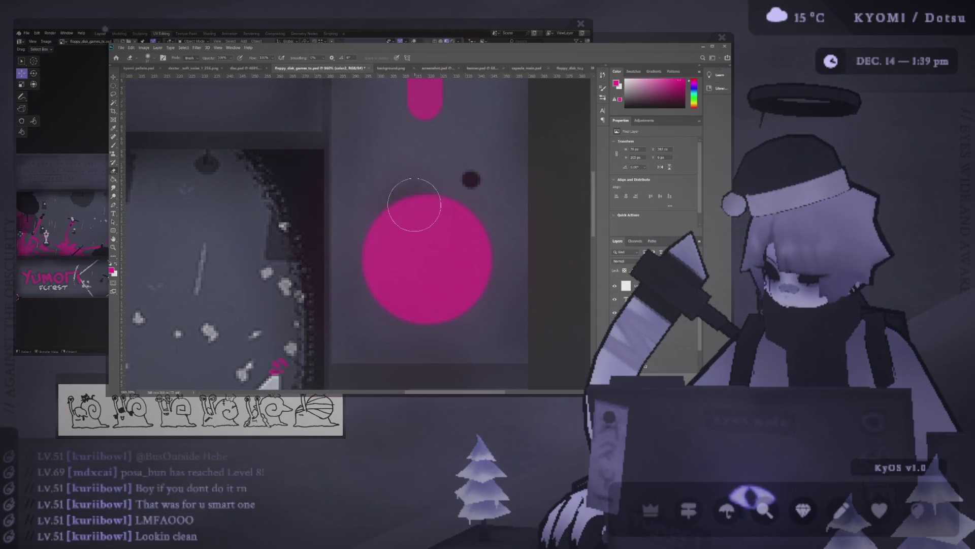
left_click(470, 179, "ctrl")
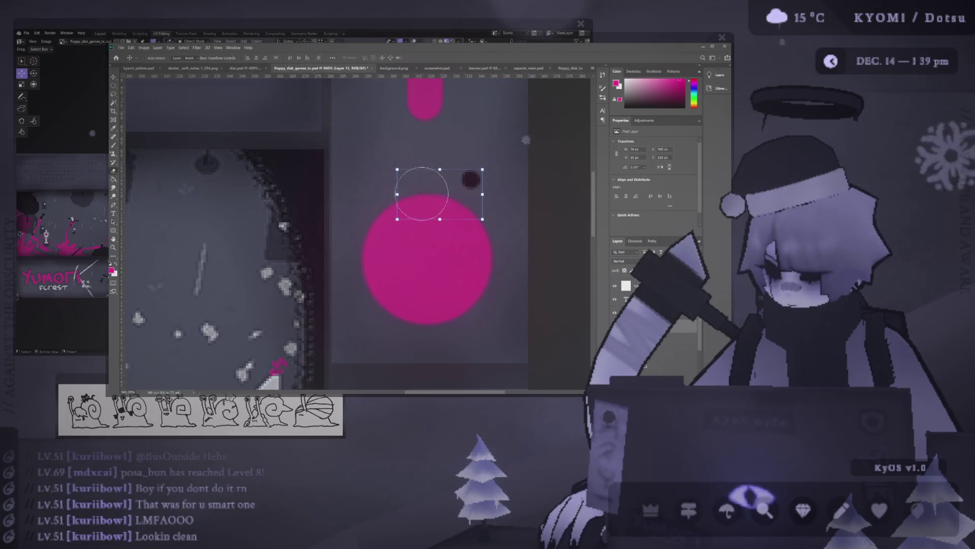
Step: View the model edge-on in Blender, then shrink the brush back in Photoshop
key("alt+Tab")
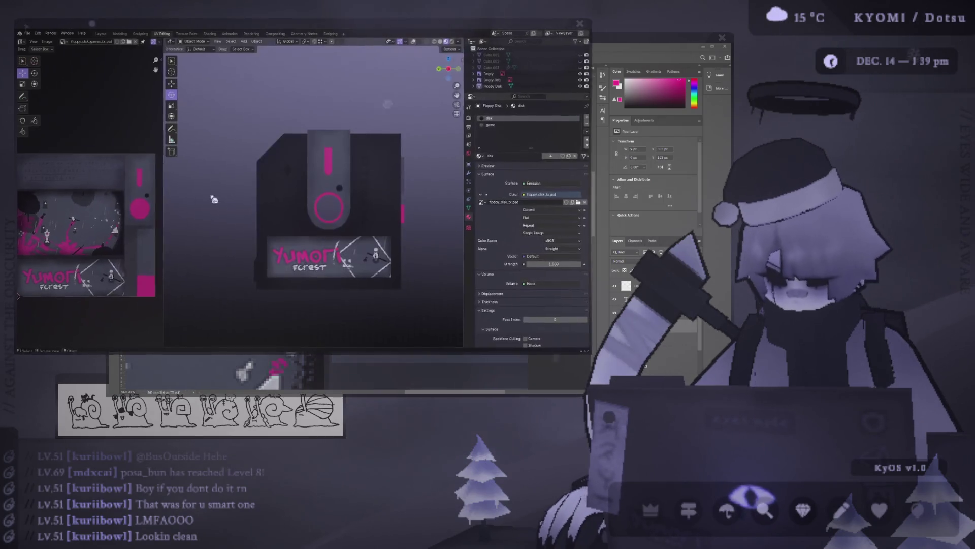
mouse_move(228, 200)
middle_mouse_down()
mouse_move(205, 182)
mouse_move(283, 228)
mouse_move(278, 211)
middle_mouse_up()
key("alt+Tab")
key("b")
mouse_move(463, 165)
right_mouse_down("alt")
mouse_move(444, 180)
mouse_move(401, 183)
mouse_move(452, 176)
right_mouse_up("alt")
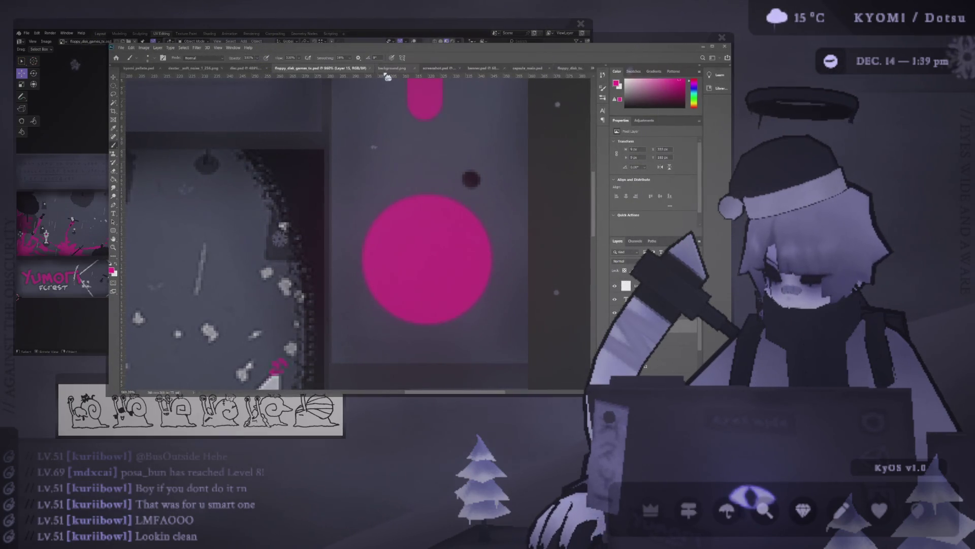
Step: Cycle through disc.psd, the noise texture, background.png and floppy_disk_tx.psd back to floppy_disk_games_tx.psd
left_click(252, 68)
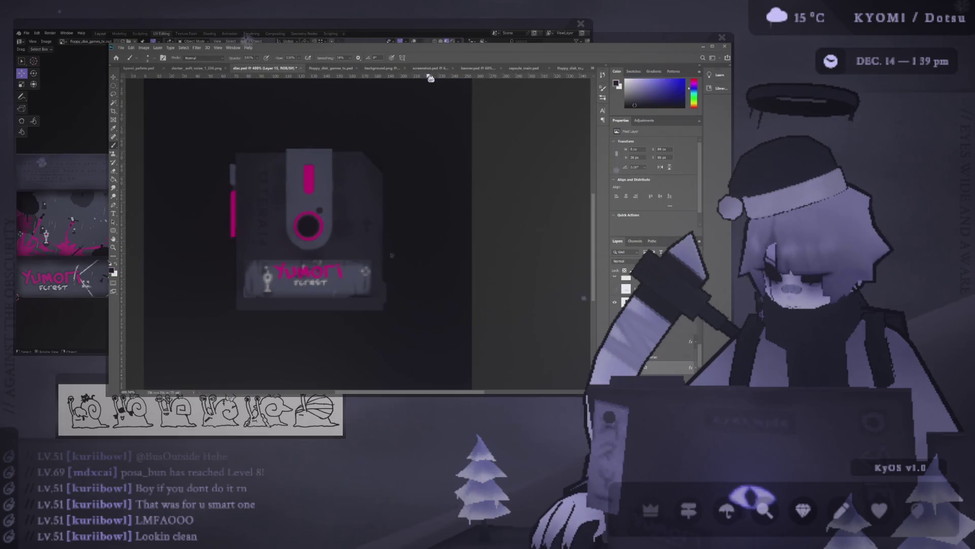
left_click(199, 69)
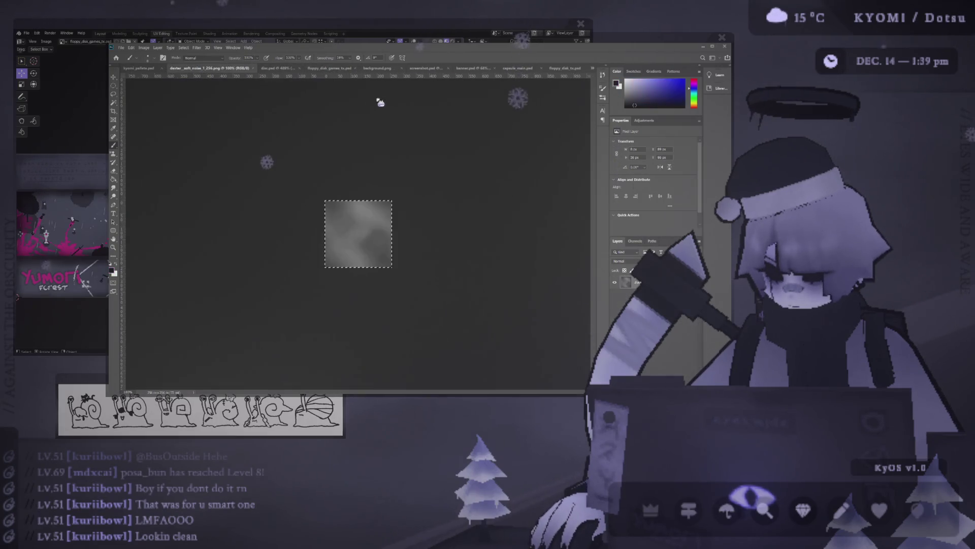
left_click(383, 69)
left_click(567, 68)
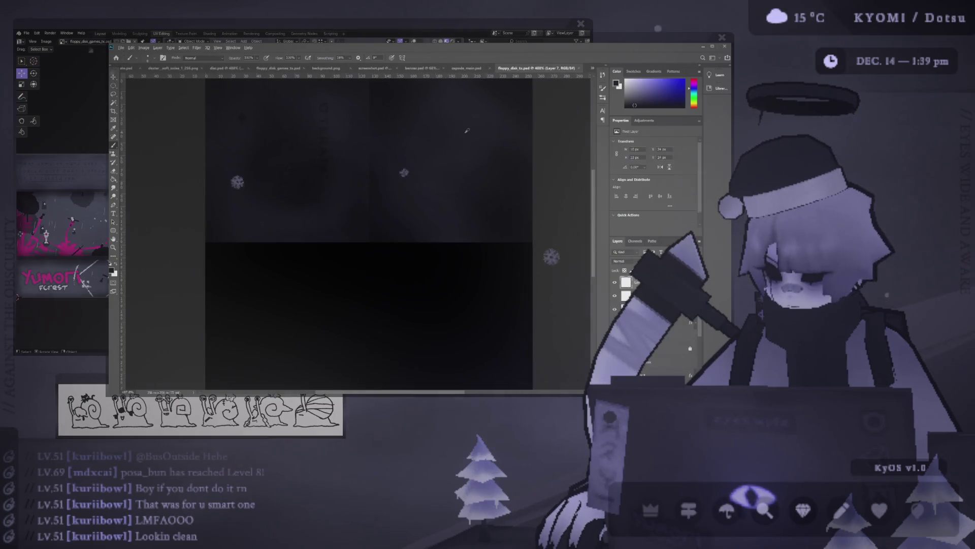
left_click(280, 69)
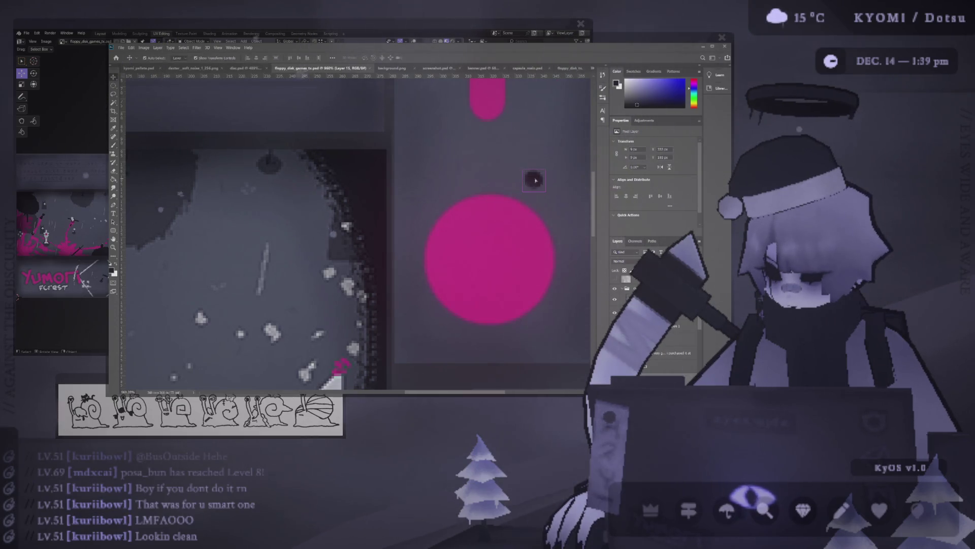
Step: Erase on the small dark dot, save the texture, and zoom the Blender view
key("e")
left_click(533, 181)
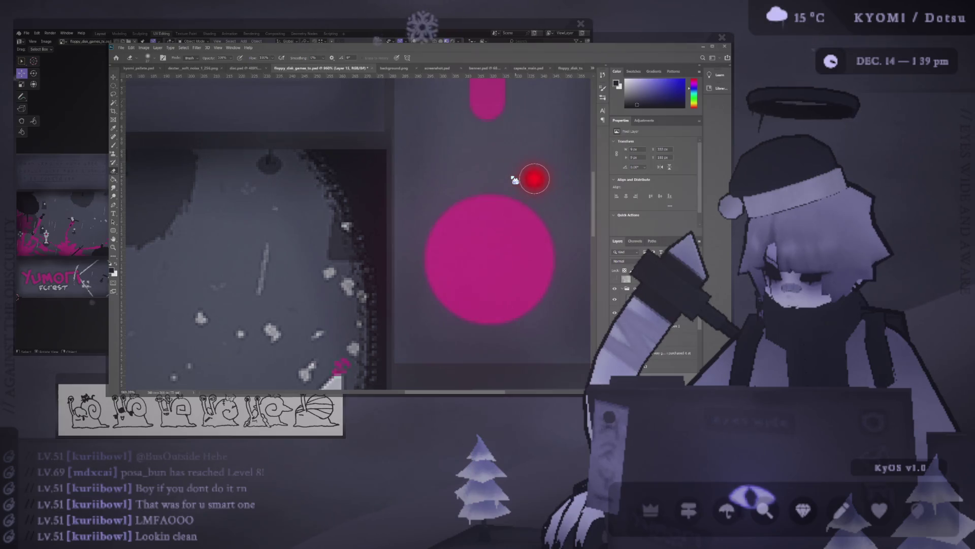
key("b")
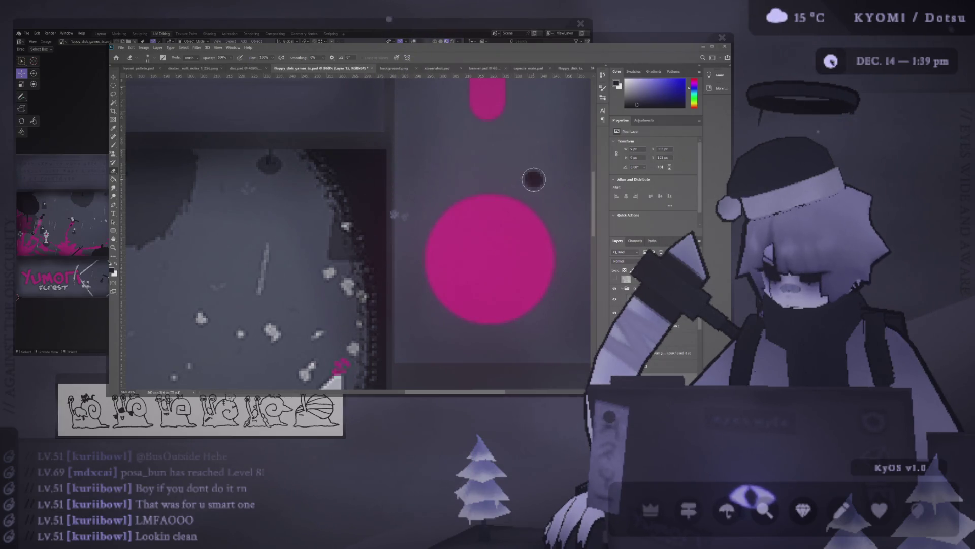
key("ctrl+s")
key("alt+Tab")
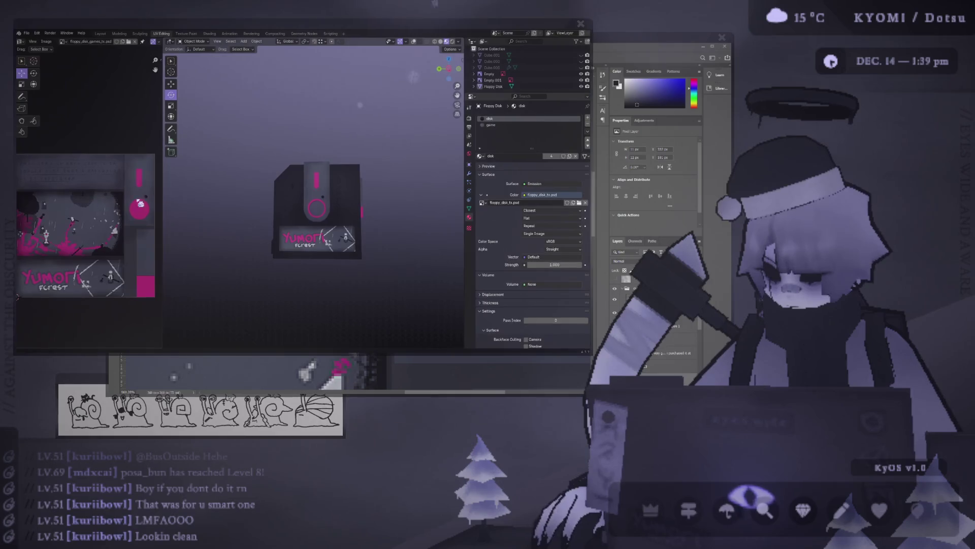
scroll(229, 216, "up", 2)
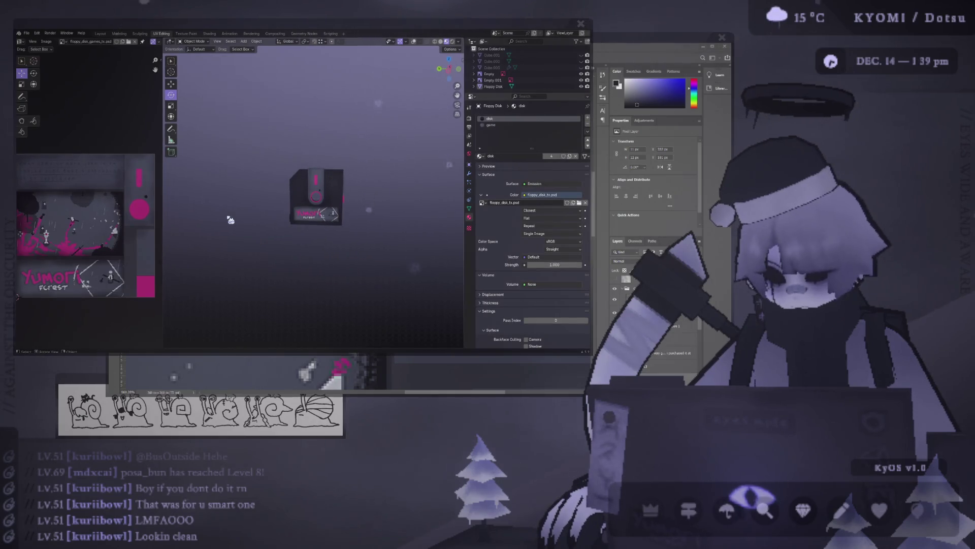